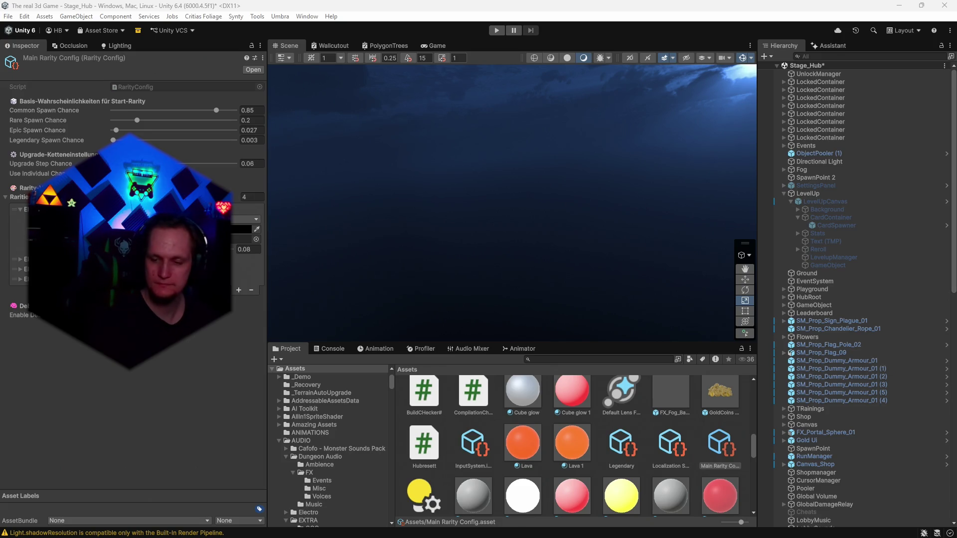
Select CardSpawner and review its Rarity Particles settings in the Inspector.
{"action": "left_click", "coordinate": [836, 224]}
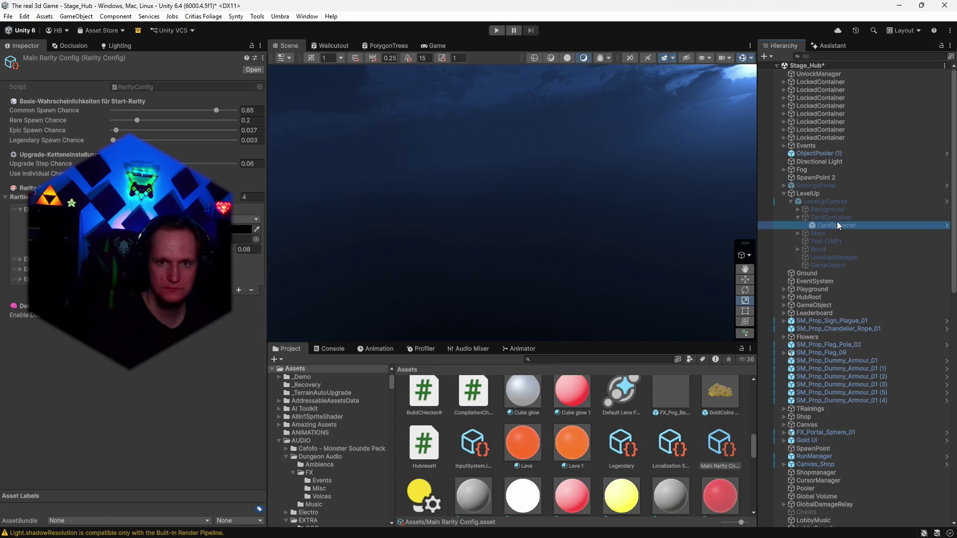
{"action": "scroll", "coordinate": [174, 383], "scroll_direction": "down", "scroll_amount": 3}
{"action": "scroll", "coordinate": [174, 383], "scroll_direction": "down", "scroll_amount": 15}
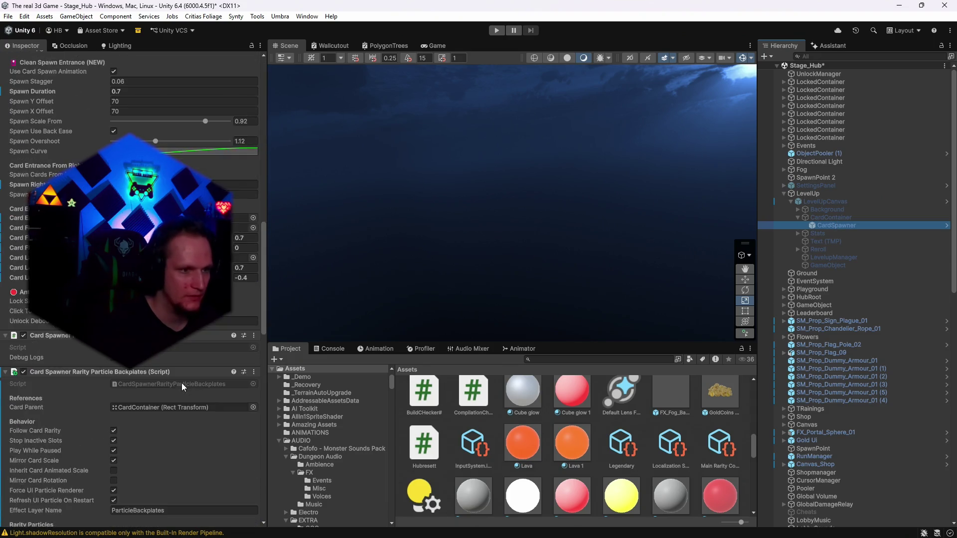
{"action": "scroll", "coordinate": [182, 383], "scroll_direction": "down", "scroll_amount": 1}
{"action": "scroll", "coordinate": [573, 439], "scroll_direction": "up", "scroll_amount": 5}
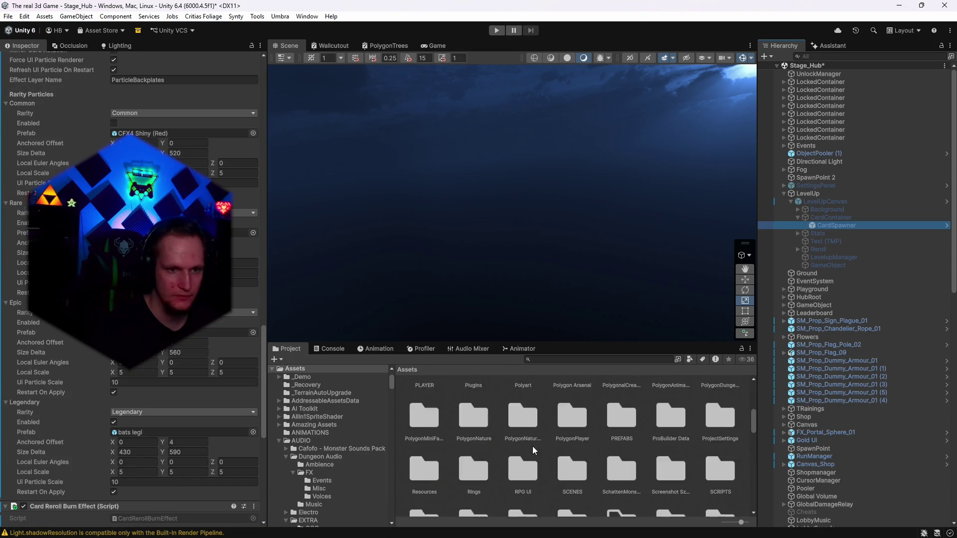
Search the Project for 'upg', select Upgrade 1, then clear the search back to Cards.
{"action": "left_click", "coordinate": [648, 357]}
{"action": "type", "text": "upggradfe"}
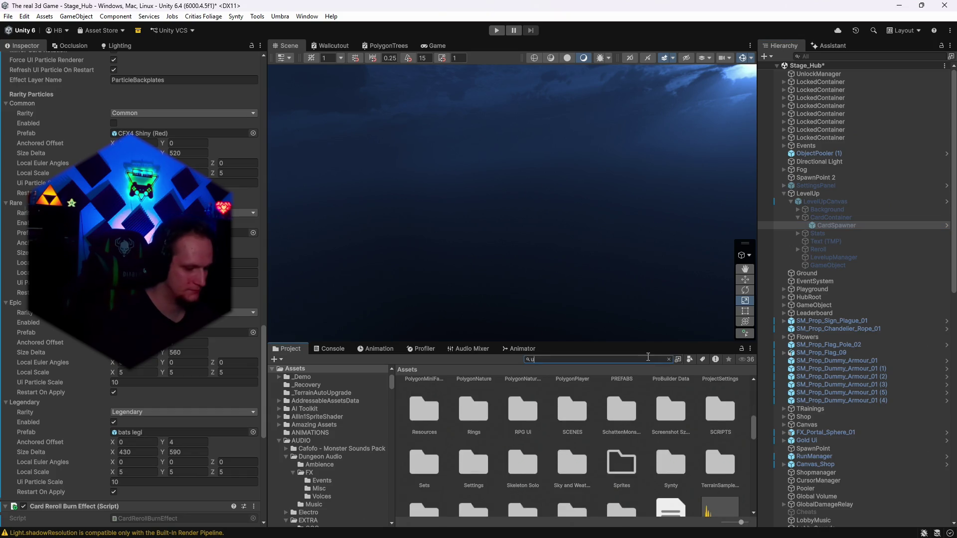
{"action": "key", "text": "BackSpace"}
{"action": "key", "text": "BackSpace"}
{"action": "key", "text": "BackSpace"}
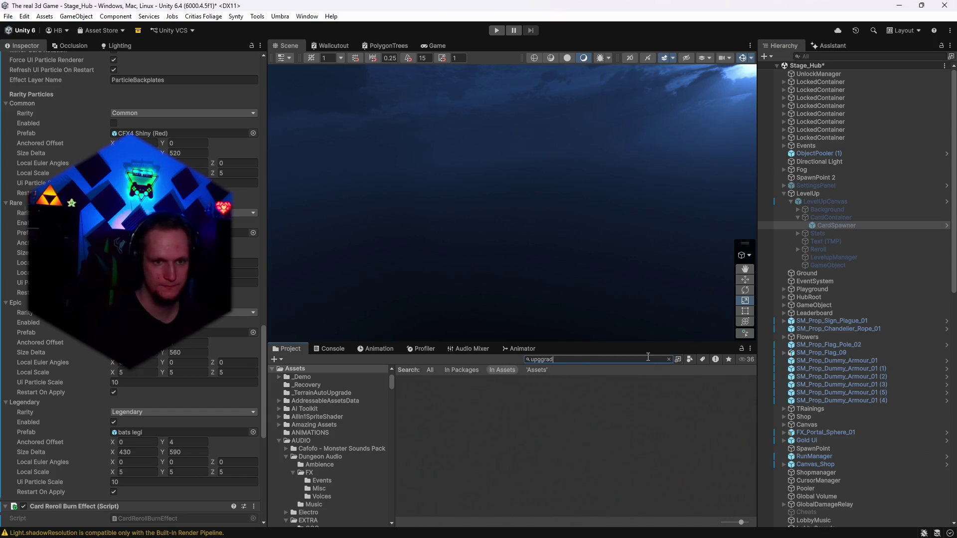
{"action": "key", "text": "BackSpace"}
{"action": "key", "text": "BackSpace"}
{"action": "key", "text": "BackSpace"}
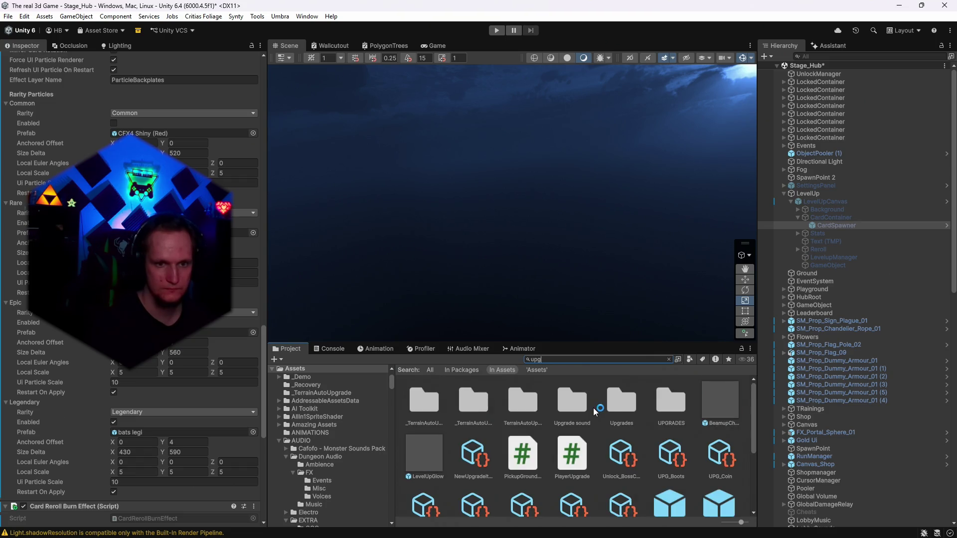
{"action": "left_click", "coordinate": [665, 493]}
{"action": "key", "text": "BackSpace"}
{"action": "key", "text": "BackSpace"}
{"action": "key", "text": "BackSpace"}
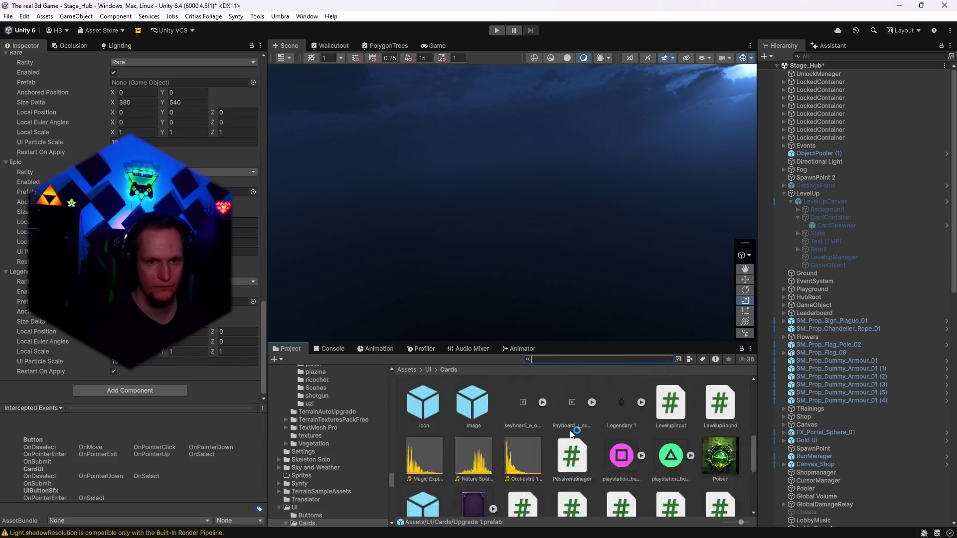
Open the bats epic prefab from Cards/Animationen/bats and set its Position Y to 6.
{"action": "double_click", "coordinate": [435, 408]}
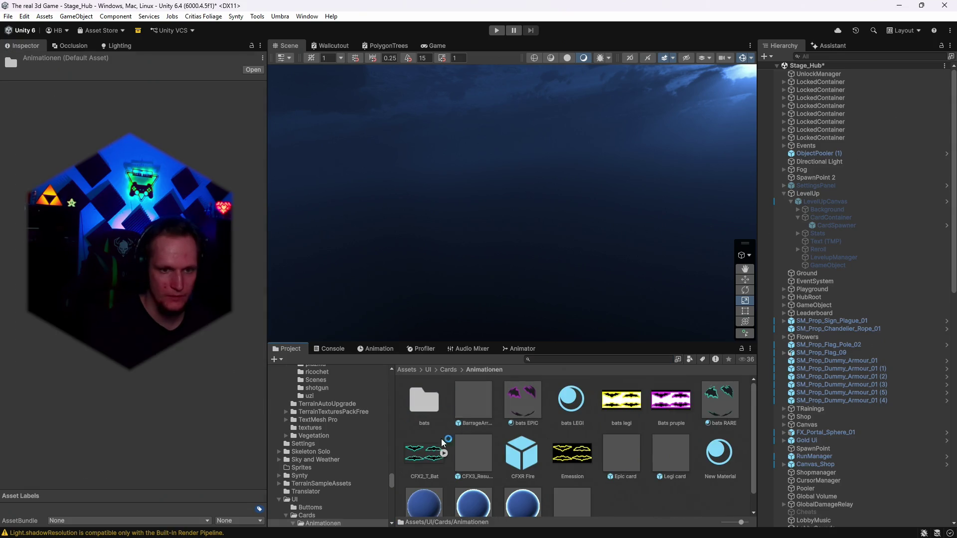
{"action": "double_click", "coordinate": [432, 410]}
{"action": "double_click", "coordinate": [424, 402]}
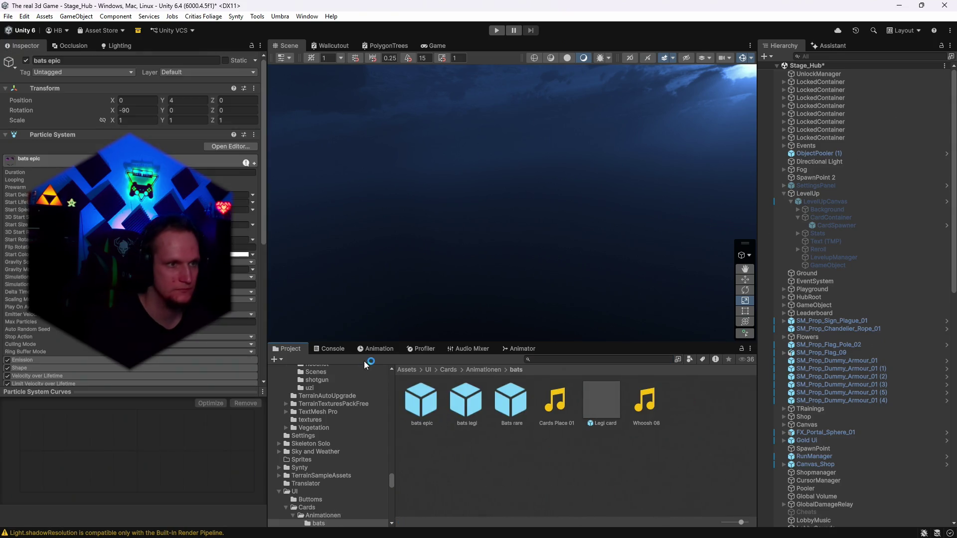
{"action": "left_click", "coordinate": [178, 102]}
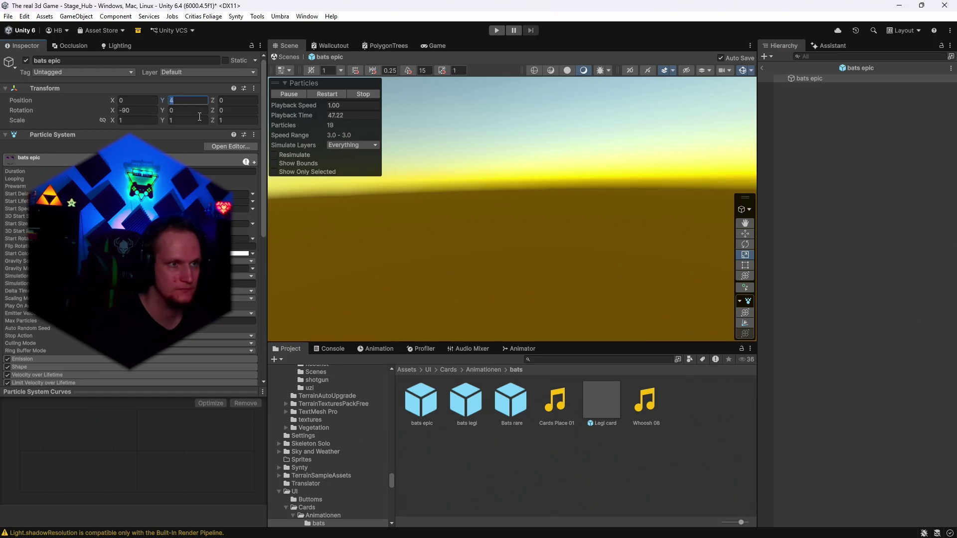
{"action": "type", "text": "6"}
In the bats legi prefab, move the Legi card effect down beneath the bats.
{"action": "double_click", "coordinate": [462, 417]}
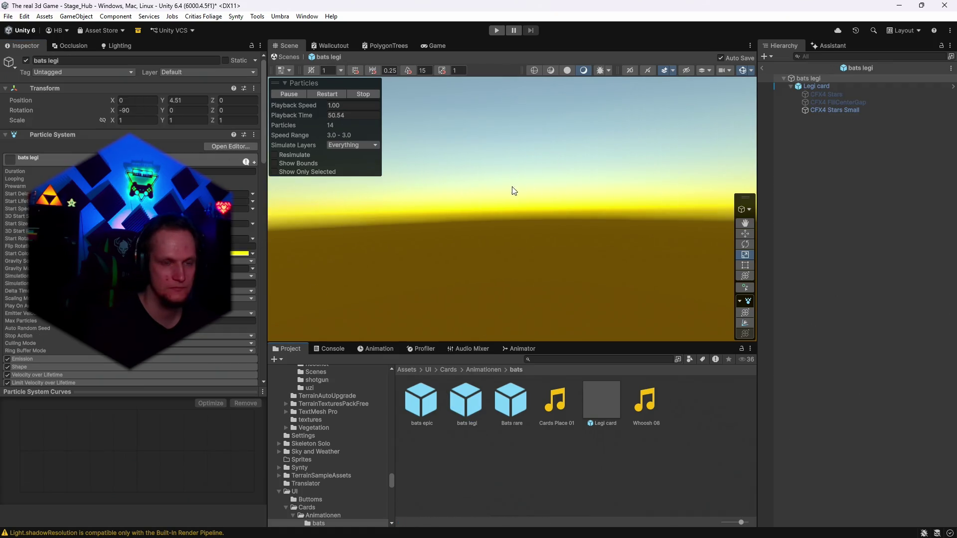
{"action": "key", "text": "f"}
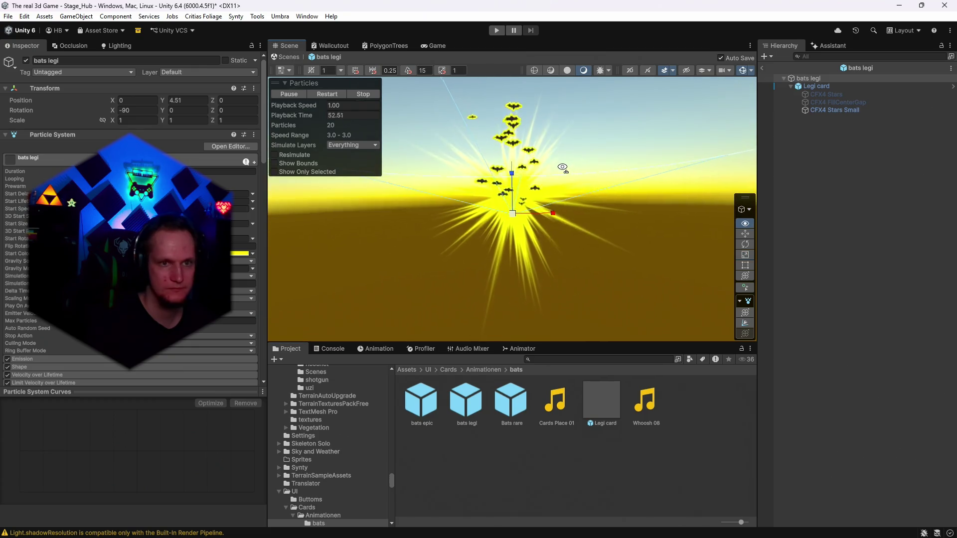
{"action": "left_click", "coordinate": [818, 86]}
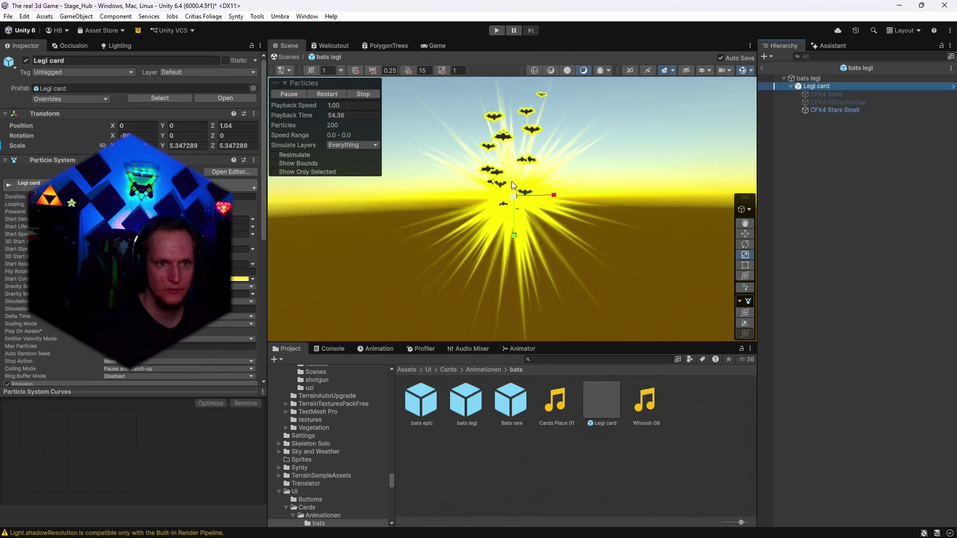
{"action": "key", "text": "w"}
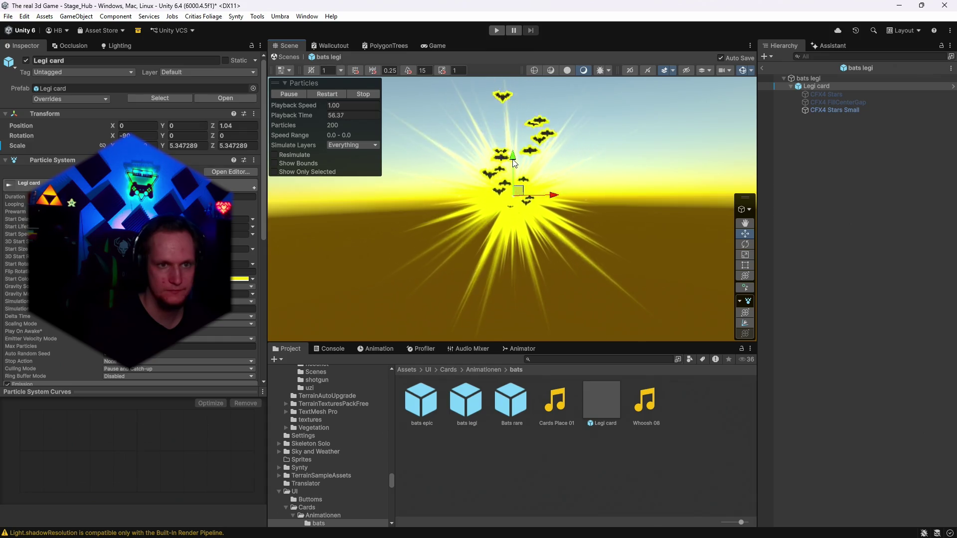
{"action": "left_click_drag", "start_coordinate": [513, 162], "coordinate": [511, 176]}
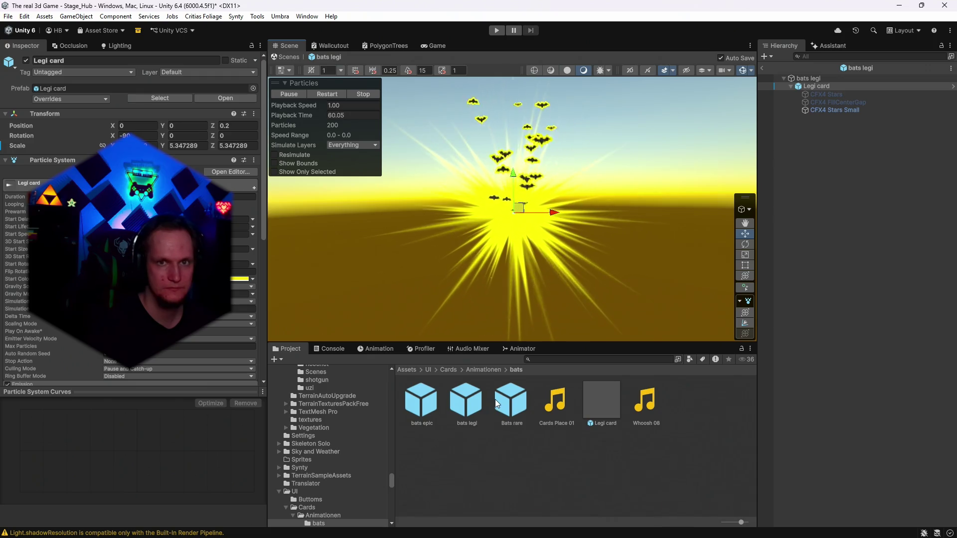
Set the Bats rare prefab's Position Y to 6.
{"action": "double_click", "coordinate": [426, 407]}
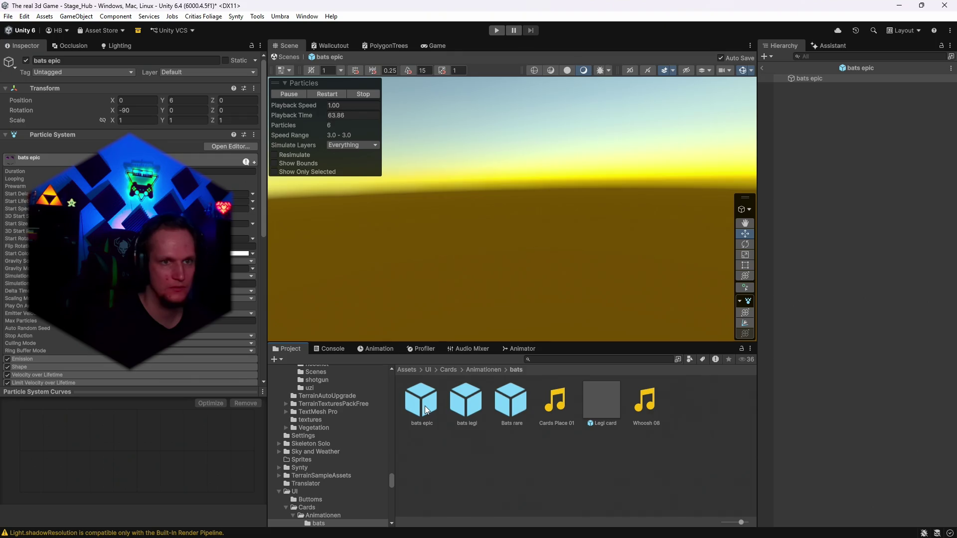
{"action": "left_click", "coordinate": [518, 407]}
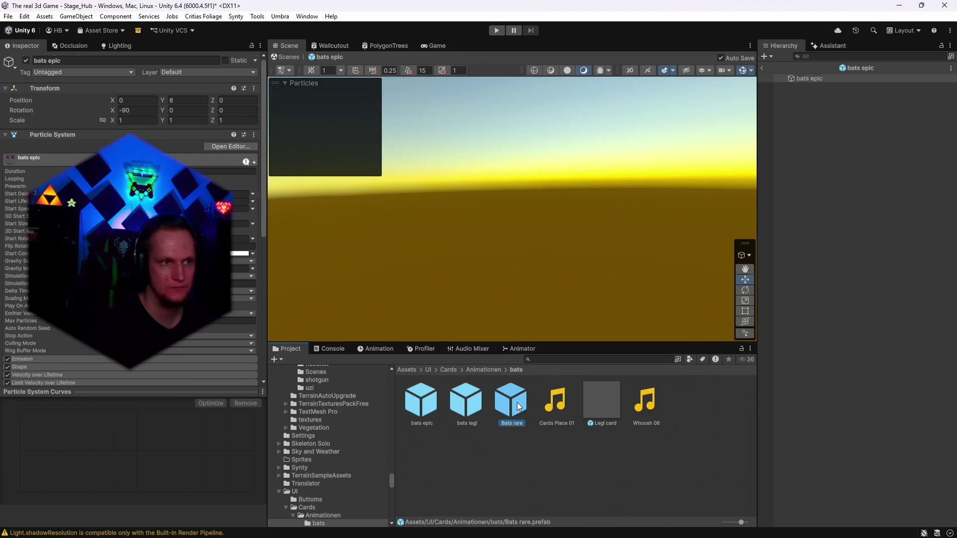
{"action": "double_click", "coordinate": [519, 407]}
{"action": "left_click", "coordinate": [185, 100]}
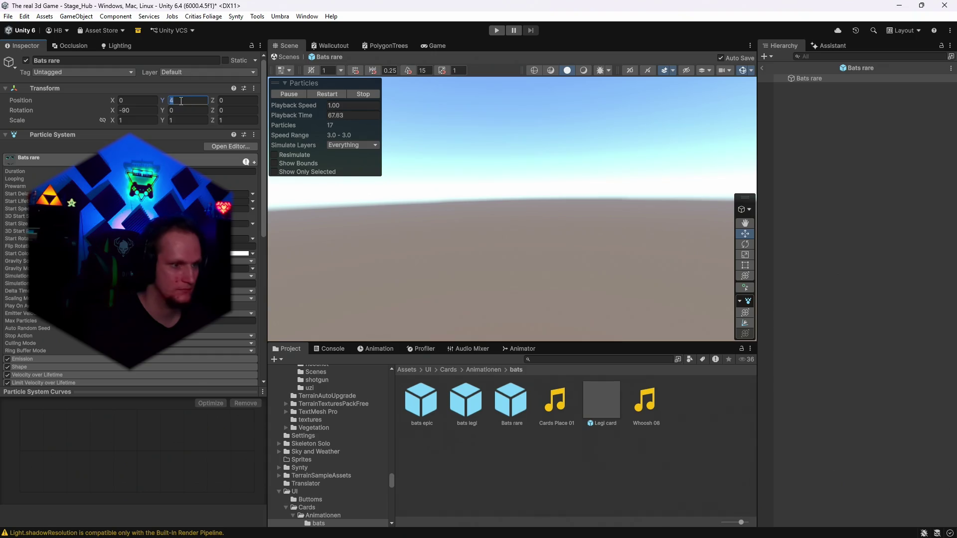
{"action": "type", "text": "6"}
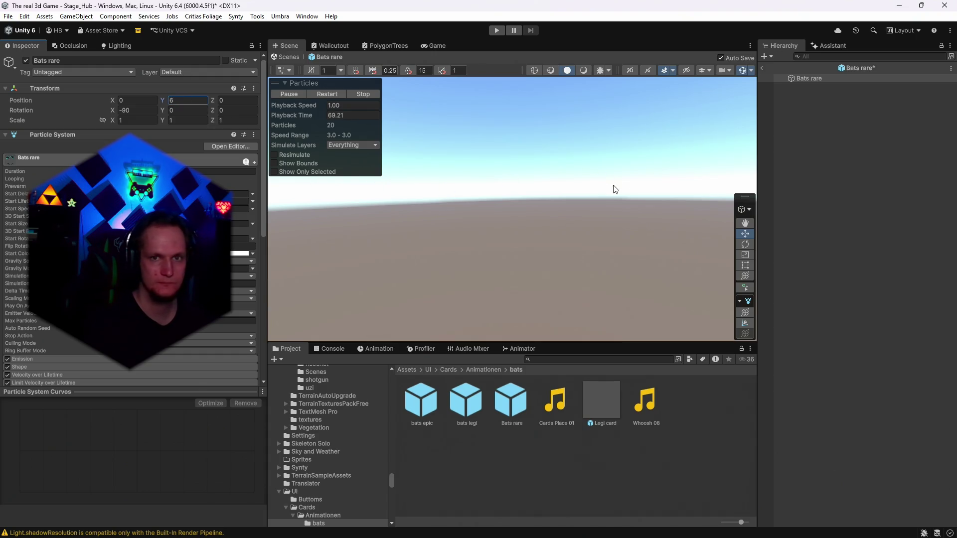
Set the bats legi prefab's Position Y to 6 and lower its Legi card effect further.
{"action": "double_click", "coordinate": [468, 399]}
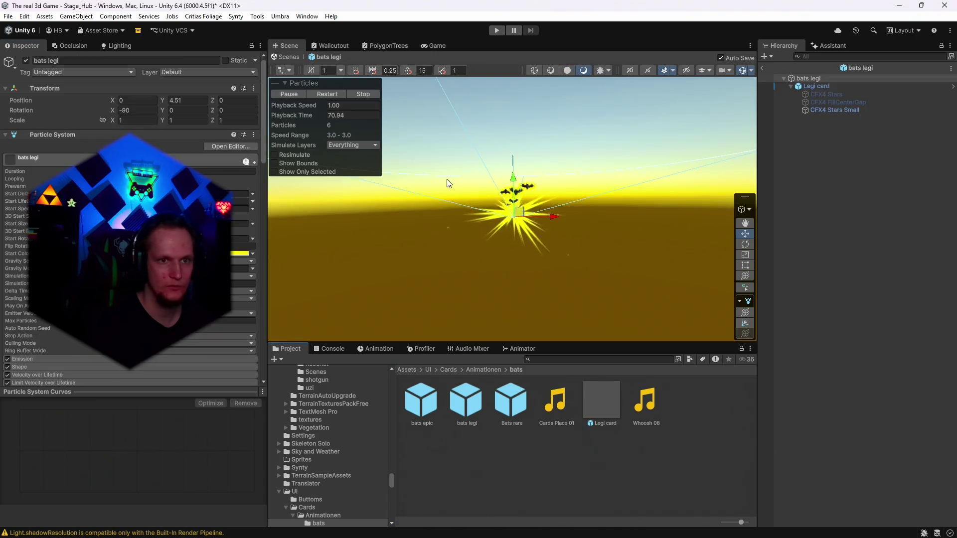
{"action": "left_click", "coordinate": [192, 101]}
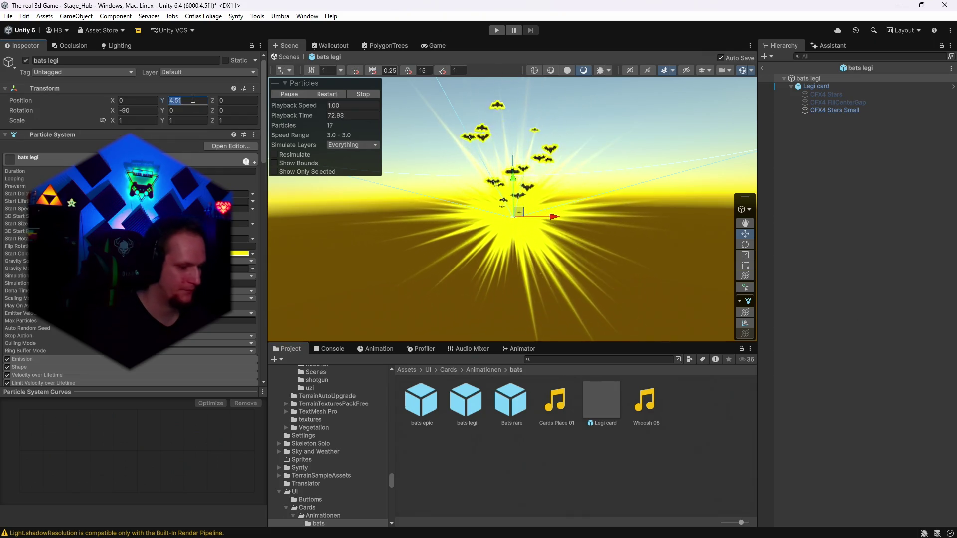
{"action": "type", "text": "6"}
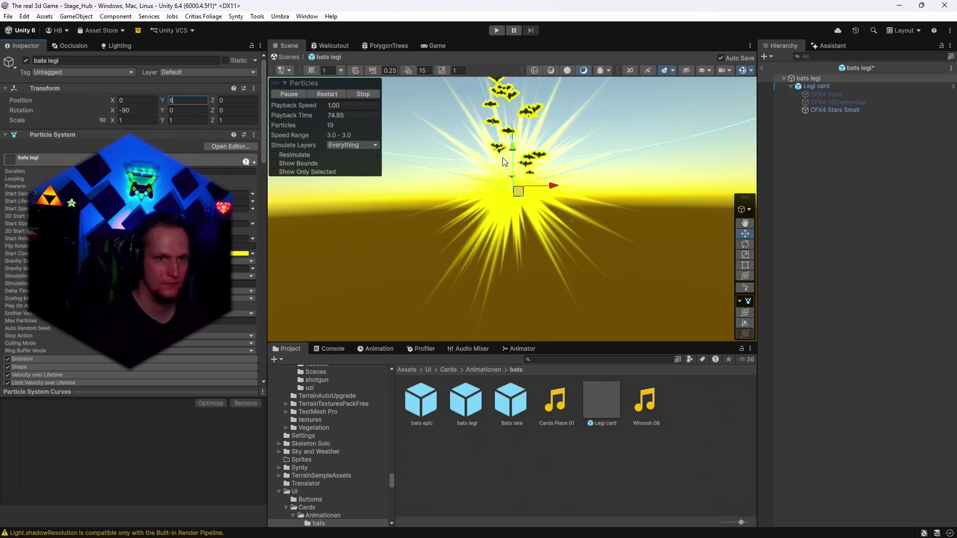
{"action": "left_click", "coordinate": [816, 86]}
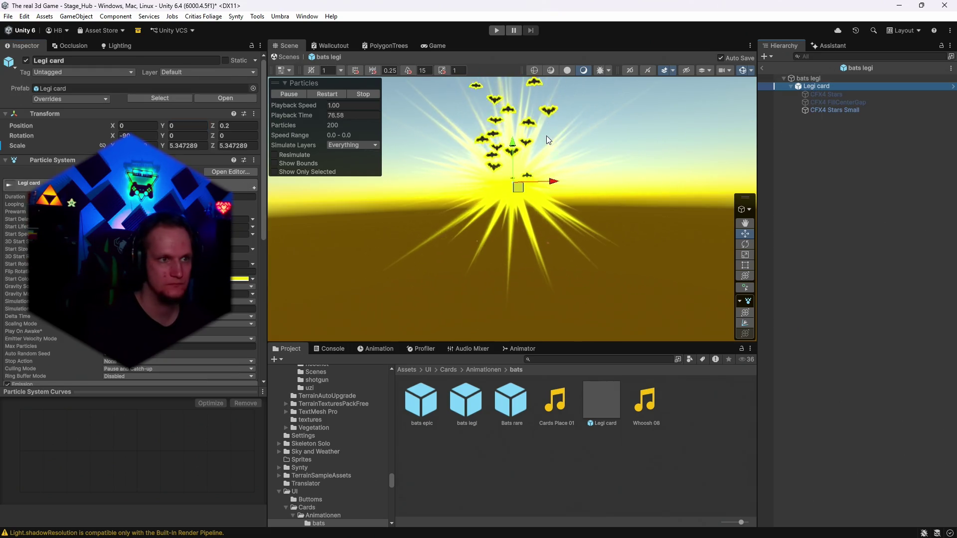
{"action": "left_click_drag", "start_coordinate": [512, 148], "coordinate": [514, 166]}
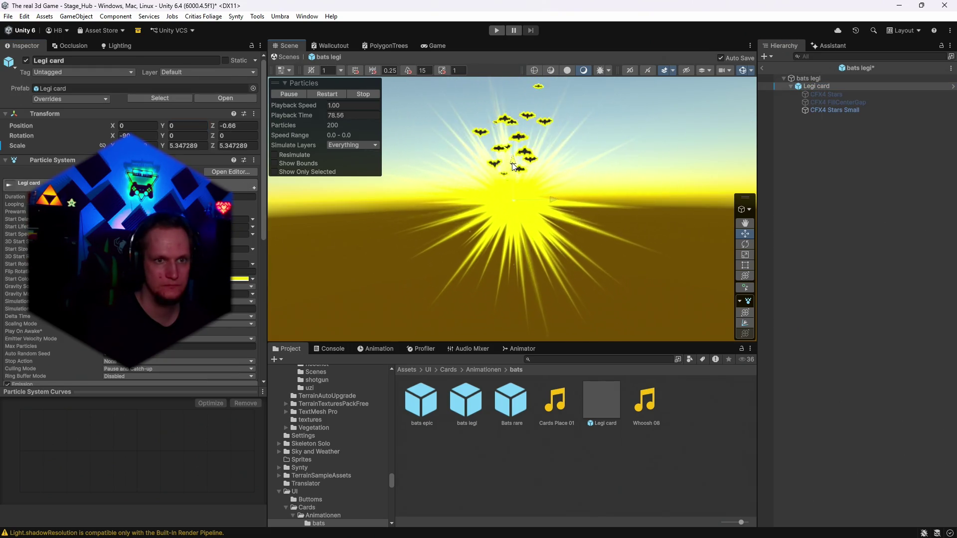
{"action": "left_click", "coordinate": [197, 129]}
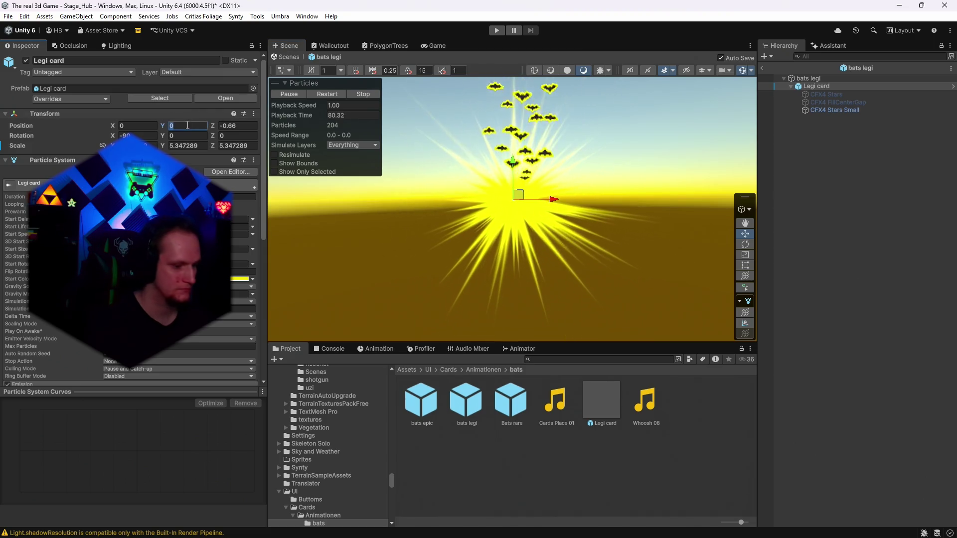
{"action": "left_click", "coordinate": [807, 79]}
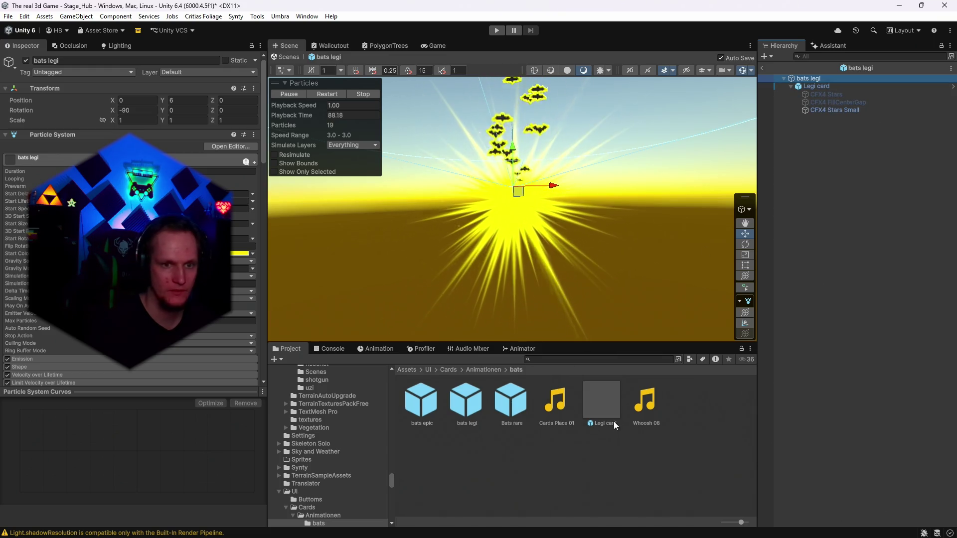
Recheck the Bats rare and bats epic prefabs, then return to the Stage_Hub scene.
{"action": "double_click", "coordinate": [498, 402]}
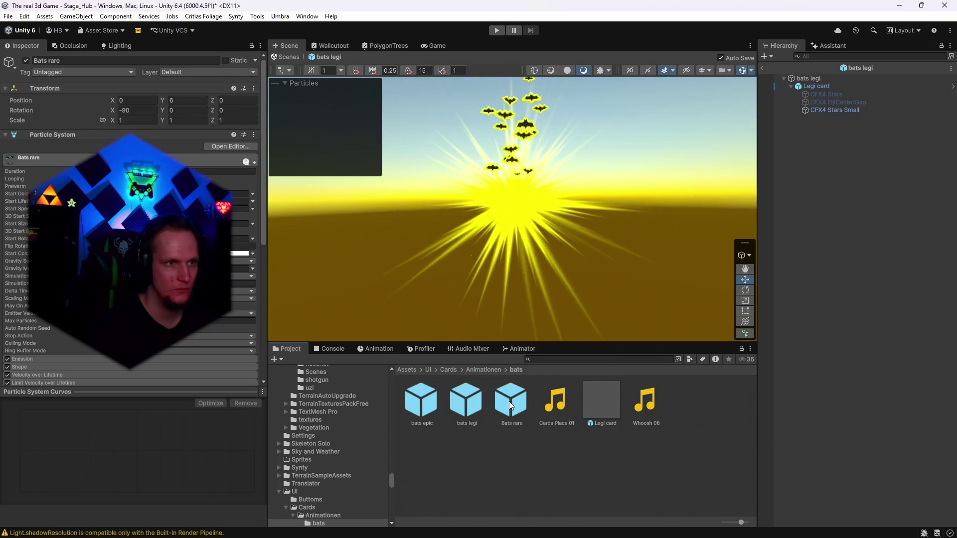
{"action": "double_click", "coordinate": [429, 394]}
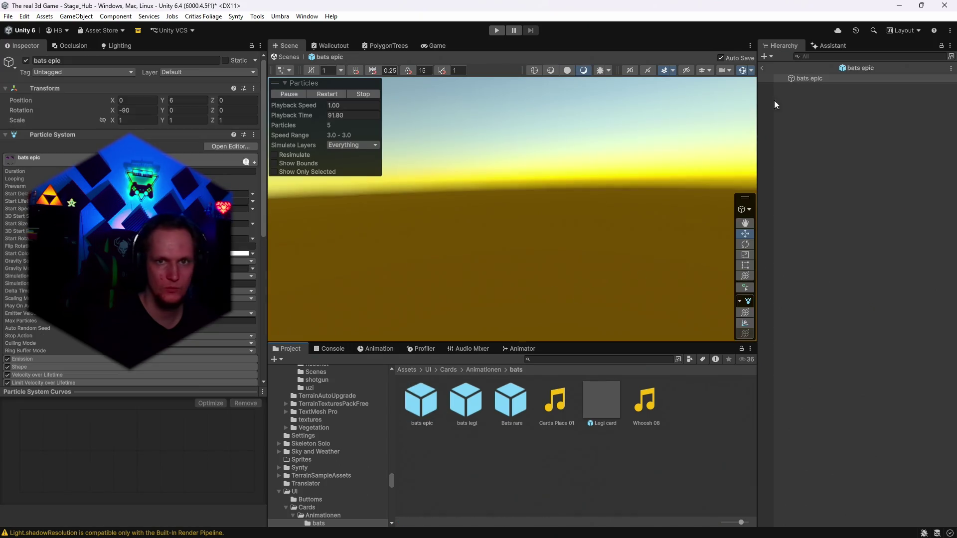
{"action": "left_click", "coordinate": [762, 68]}
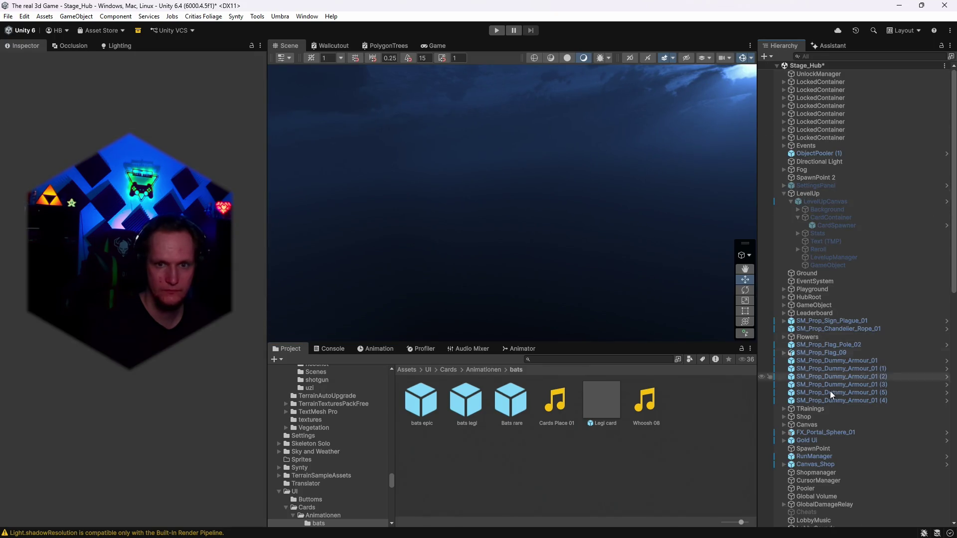
Open the Main Rarity Config assigned in CardSpawner's Rarity Config field.
{"action": "left_click", "coordinate": [821, 224]}
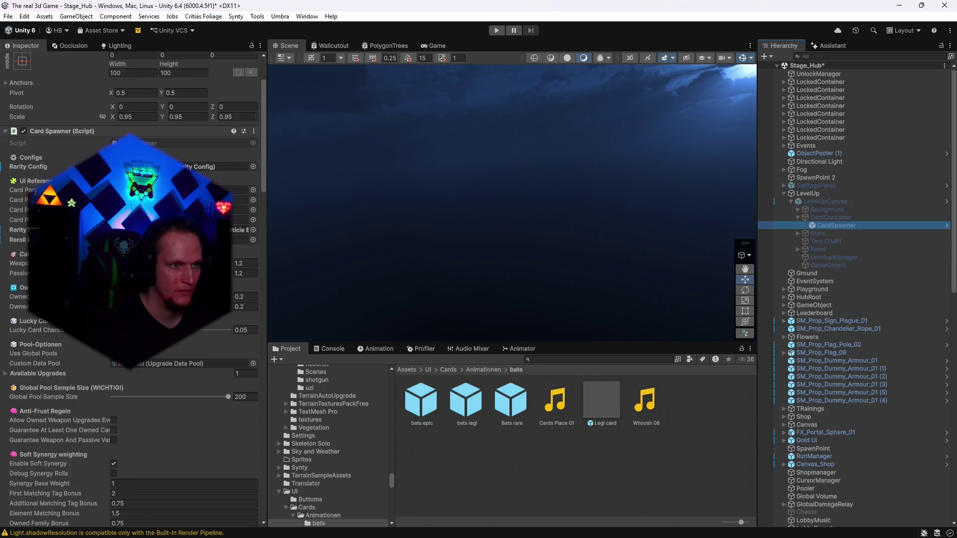
{"action": "left_click", "coordinate": [199, 166]}
{"action": "double_click", "coordinate": [199, 166]}
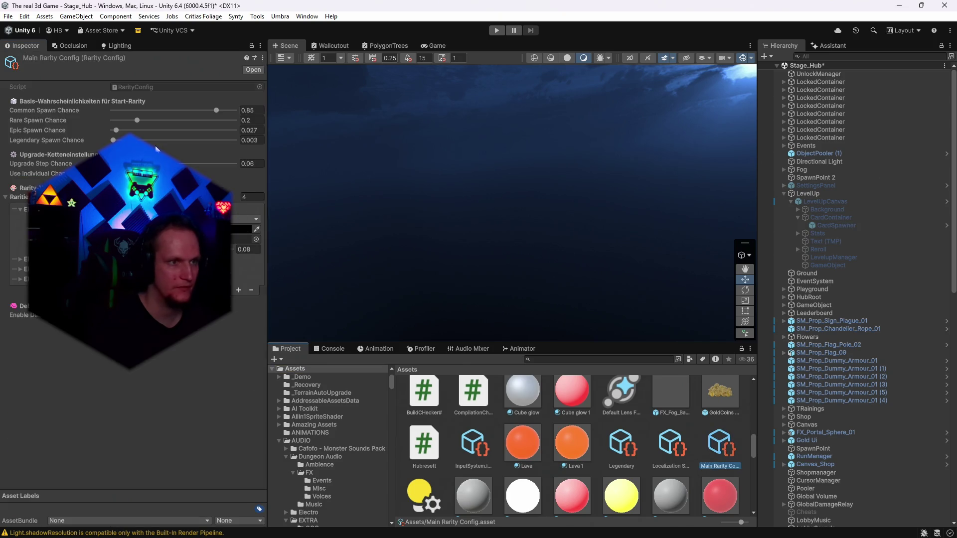
Drag Legendary Spawn Chance from 0.003 to 0.282, then start the game.
{"action": "left_click", "coordinate": [252, 141]}
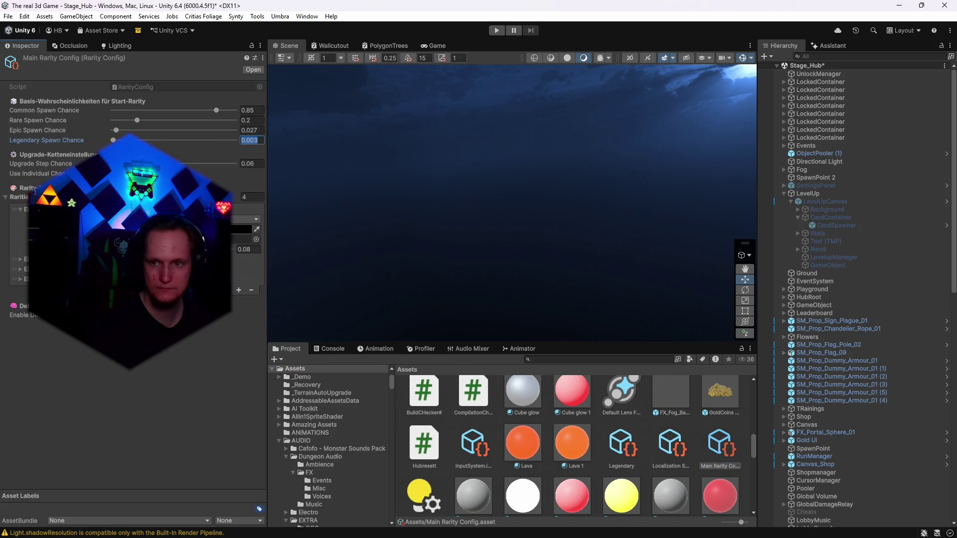
{"action": "key", "text": "Return"}
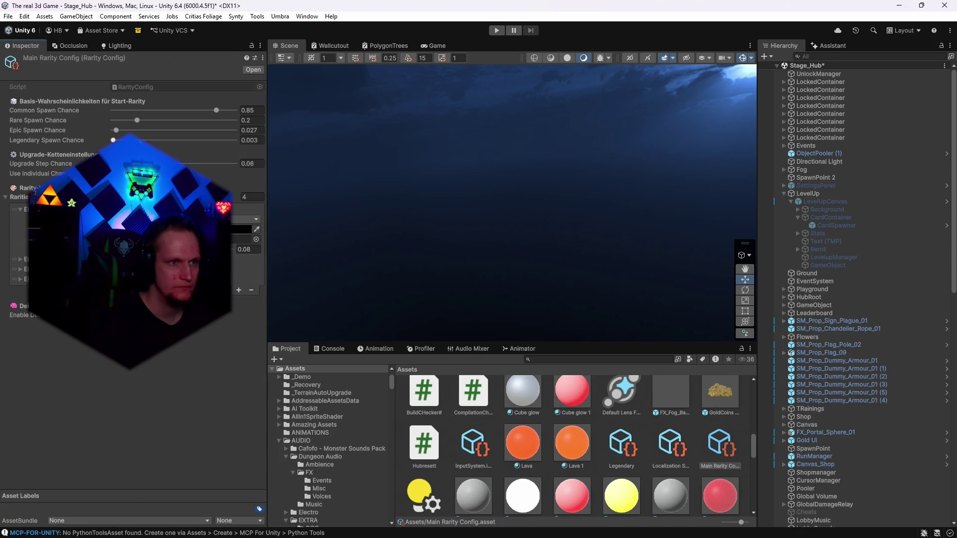
{"action": "left_click_drag", "start_coordinate": [113, 140], "coordinate": [145, 140]}
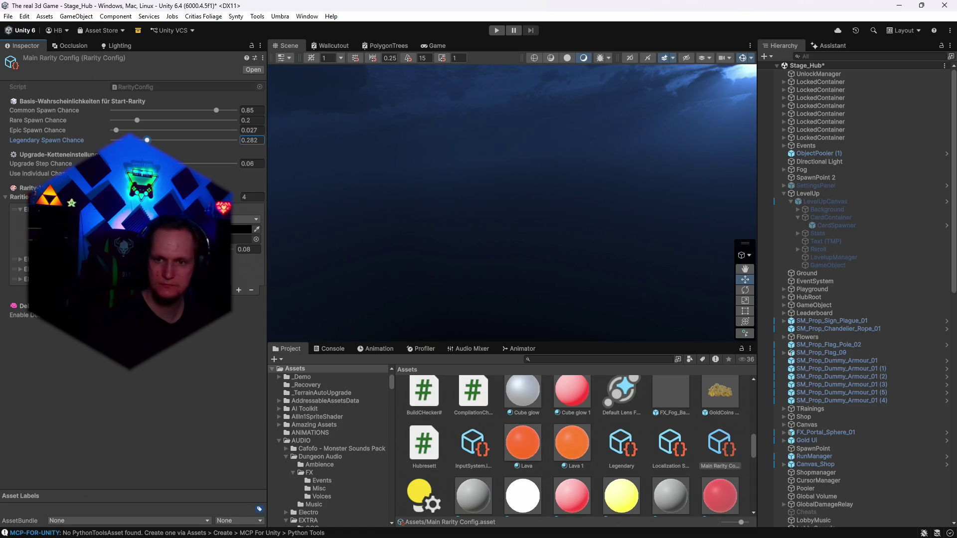
{"action": "left_click", "coordinate": [196, 421]}
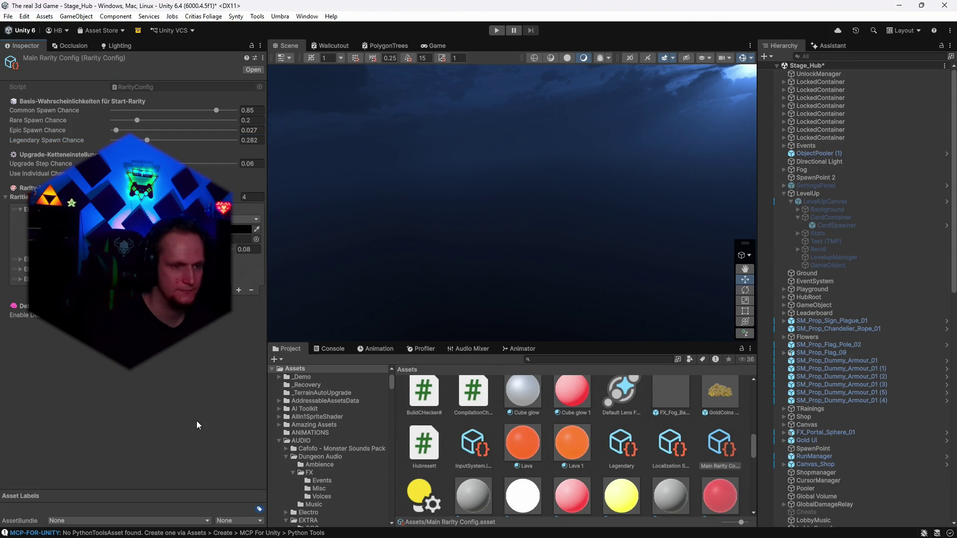
{"action": "left_click", "coordinate": [498, 32]}
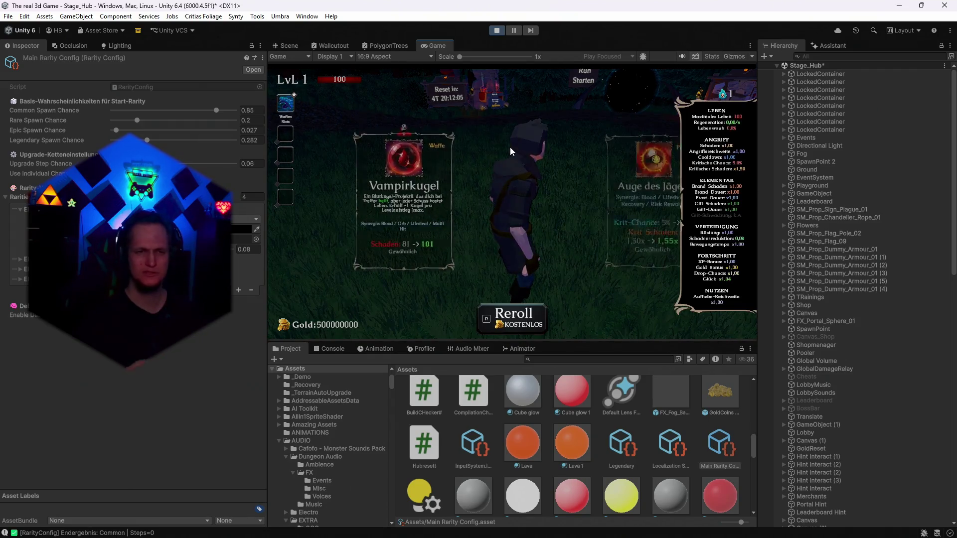
Reroll seven times until a Klingen-Echo legendary appears, then stop play mode.
{"action": "key", "text": "r"}
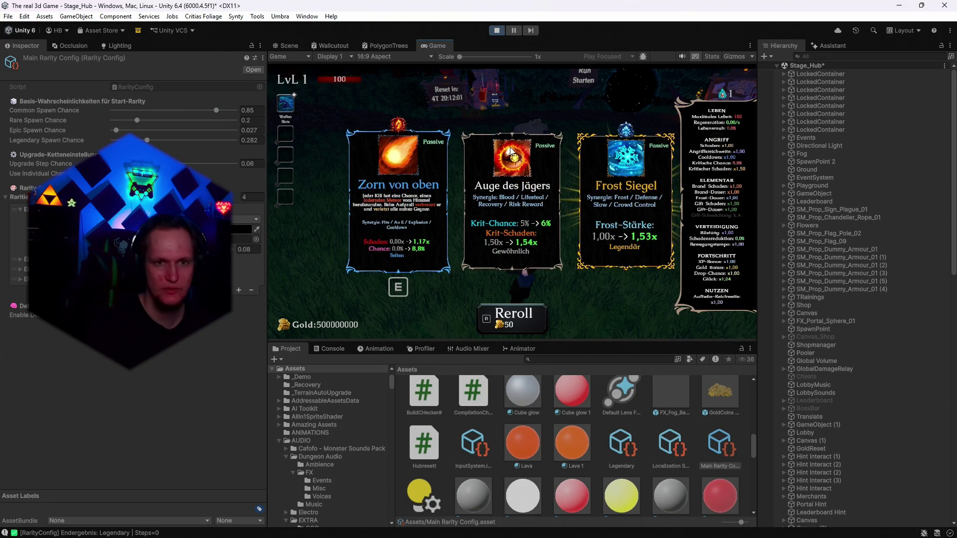
{"action": "key", "text": "r"}
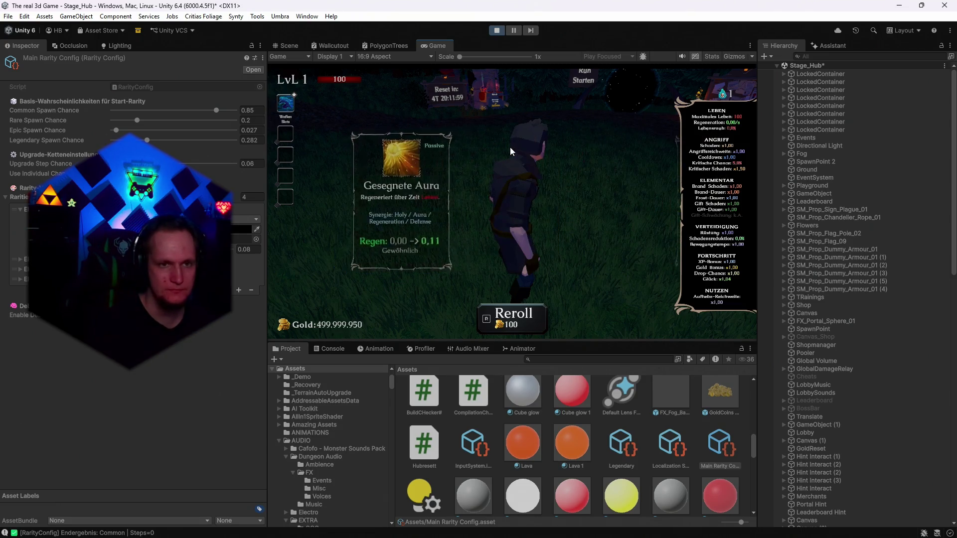
{"action": "key", "text": "r"}
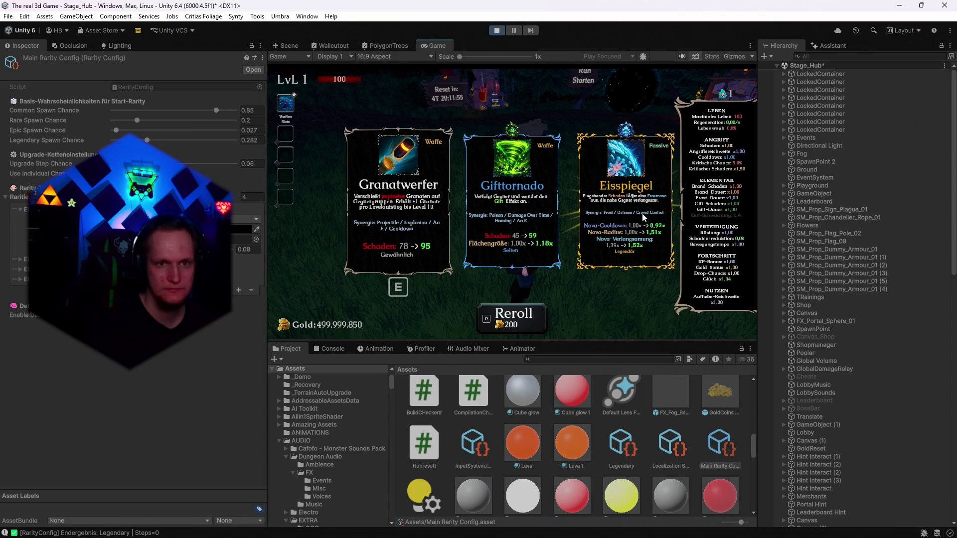
{"action": "key", "text": "r"}
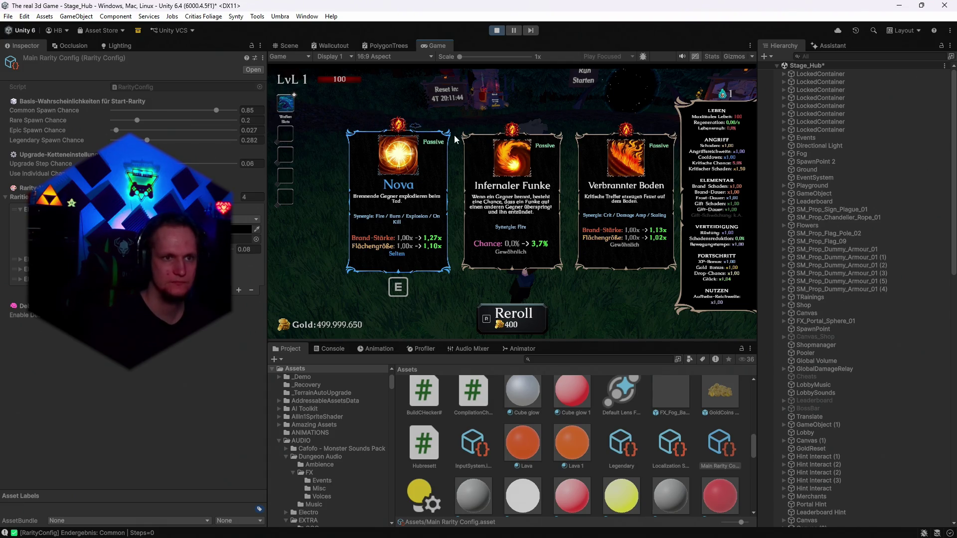
{"action": "key", "text": "r"}
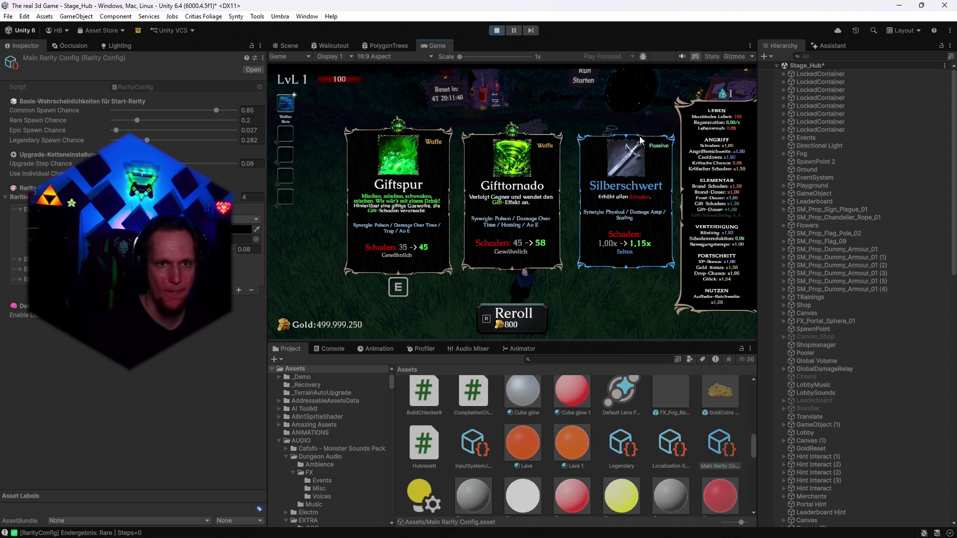
{"action": "key", "text": "r"}
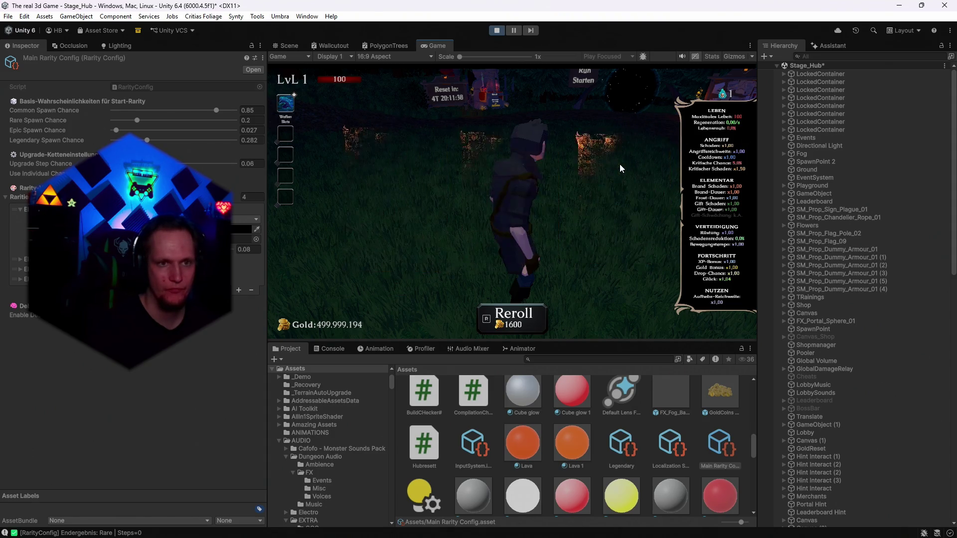
{"action": "key", "text": "r"}
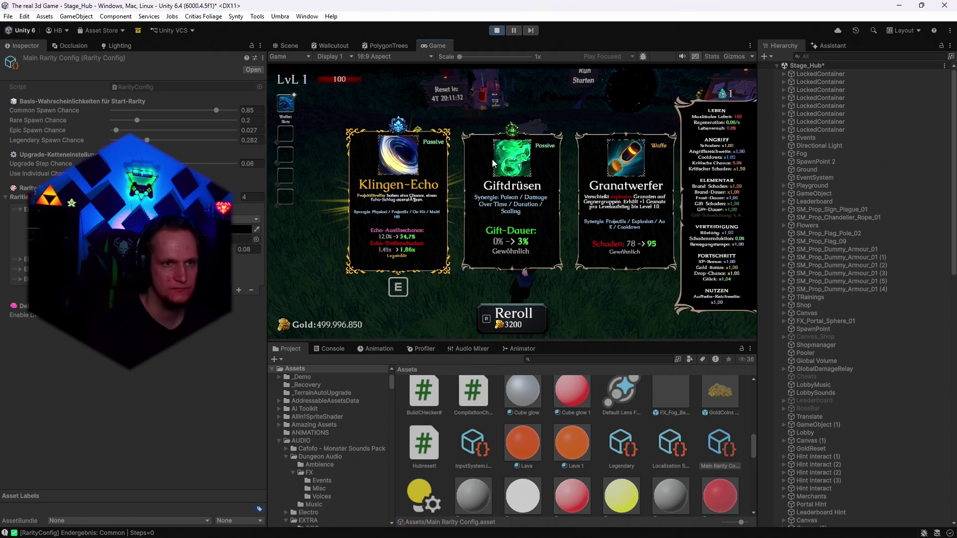
{"action": "left_click", "coordinate": [496, 32]}
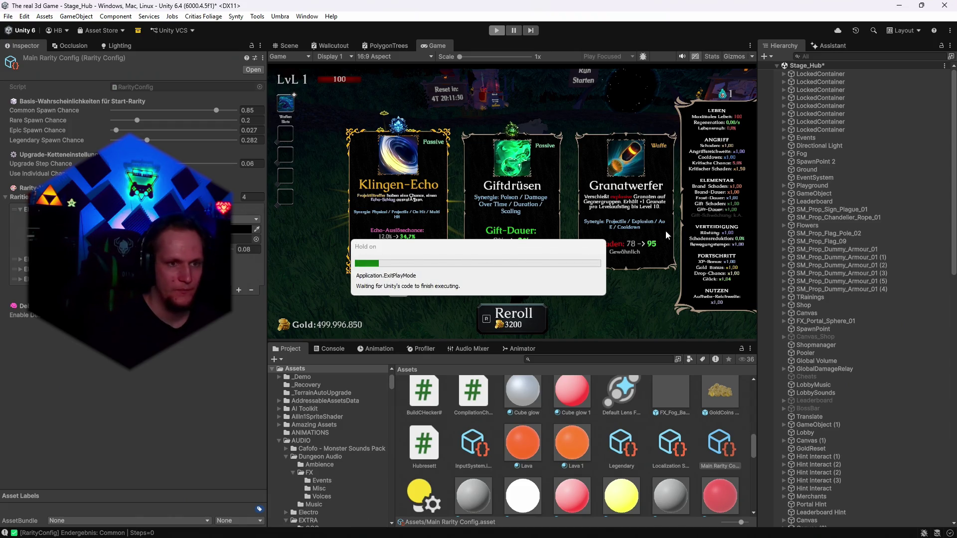
On CardSpawner, change Rarity Particles > Legendary Anchored Offset Y from 4 to 6.
{"action": "left_click", "coordinate": [827, 226]}
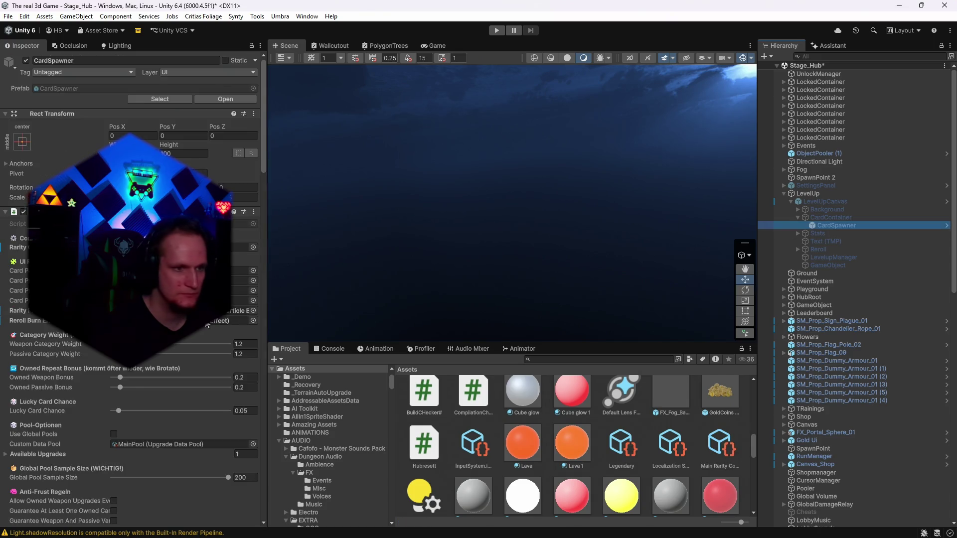
{"action": "scroll", "coordinate": [135, 299], "scroll_direction": "down", "scroll_amount": 15}
{"action": "scroll", "coordinate": [187, 342], "scroll_direction": "down", "scroll_amount": 15}
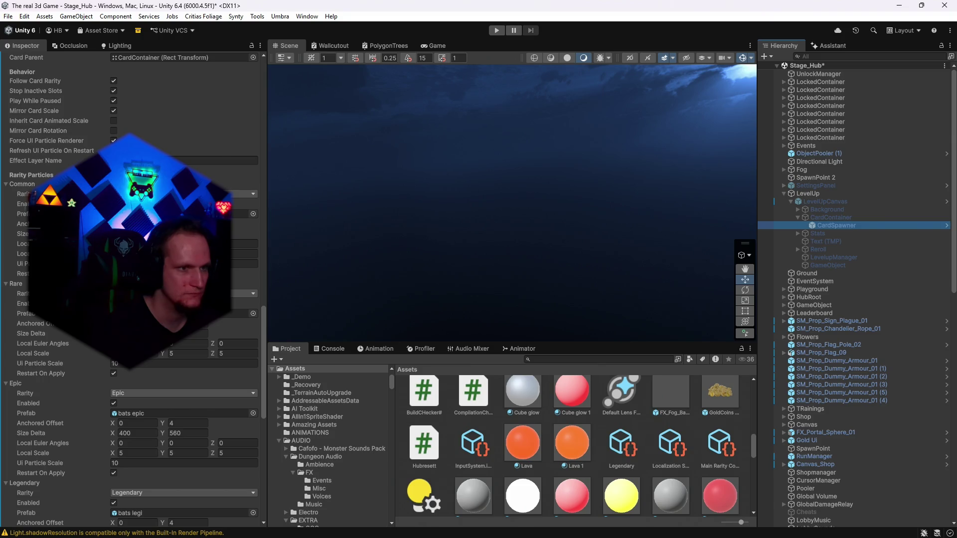
{"action": "scroll", "coordinate": [135, 289], "scroll_direction": "down", "scroll_amount": 3}
{"action": "left_click", "coordinate": [274, 343]}
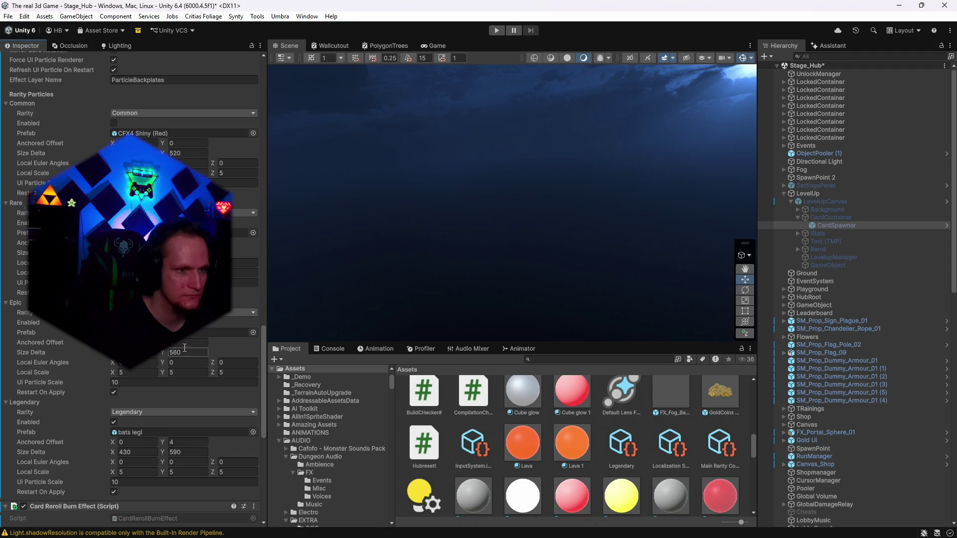
{"action": "left_click", "coordinate": [185, 443]}
{"action": "type", "text": "6"}
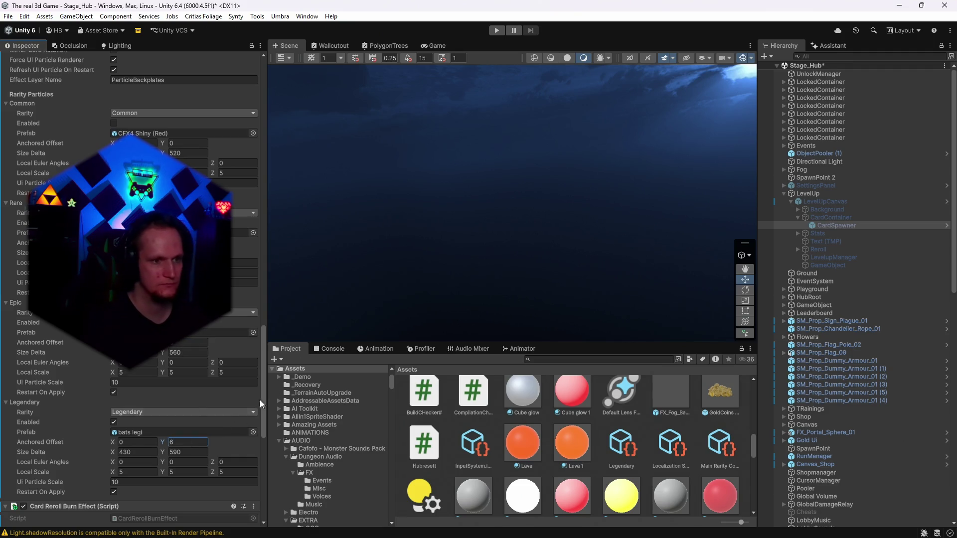
{"action": "left_click", "coordinate": [286, 372]}
{"action": "left_click", "coordinate": [544, 361]}
{"action": "type", "text": "bats"}
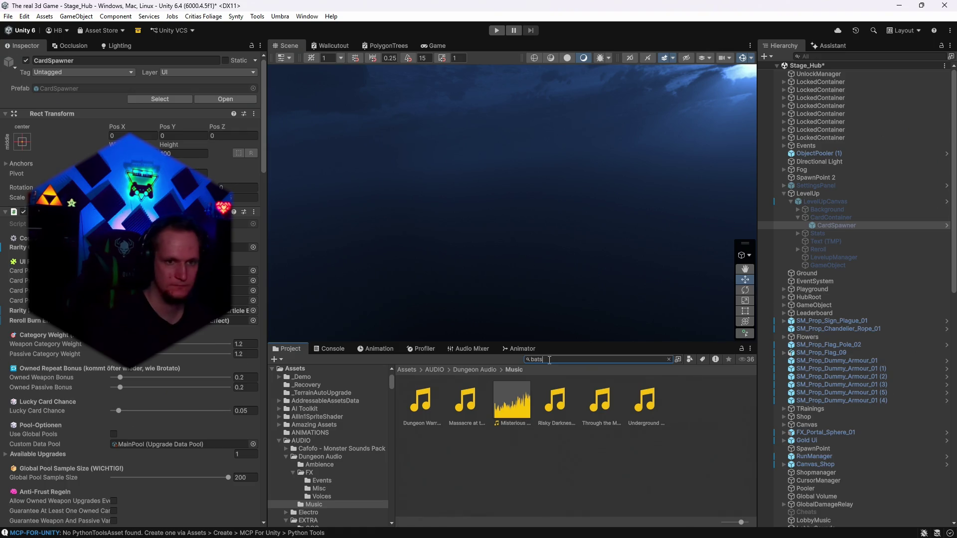
Open the bats epic prefab and try a scale of 5, comparing it with bats legi.
{"action": "double_click", "coordinate": [421, 407]}
{"action": "left_click", "coordinate": [423, 406]}
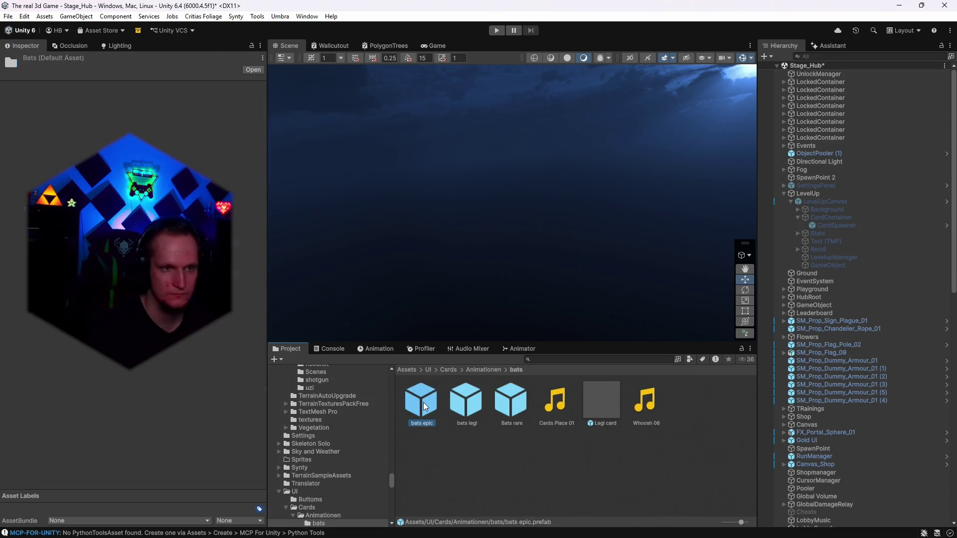
{"action": "double_click", "coordinate": [424, 406]}
{"action": "type", "text": "5"}
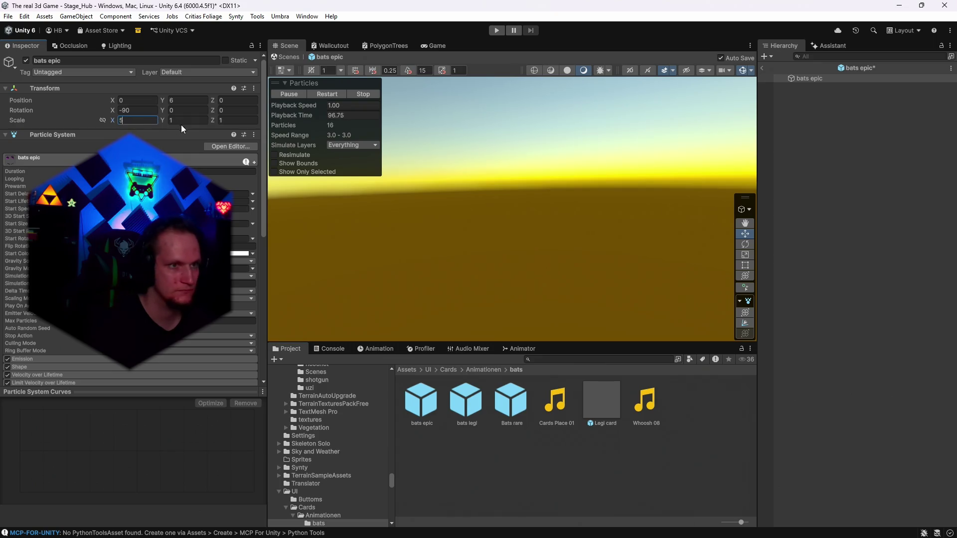
{"action": "key", "text": "Tab"}
{"action": "type", "text": "5"}
{"action": "left_click", "coordinate": [466, 401]}
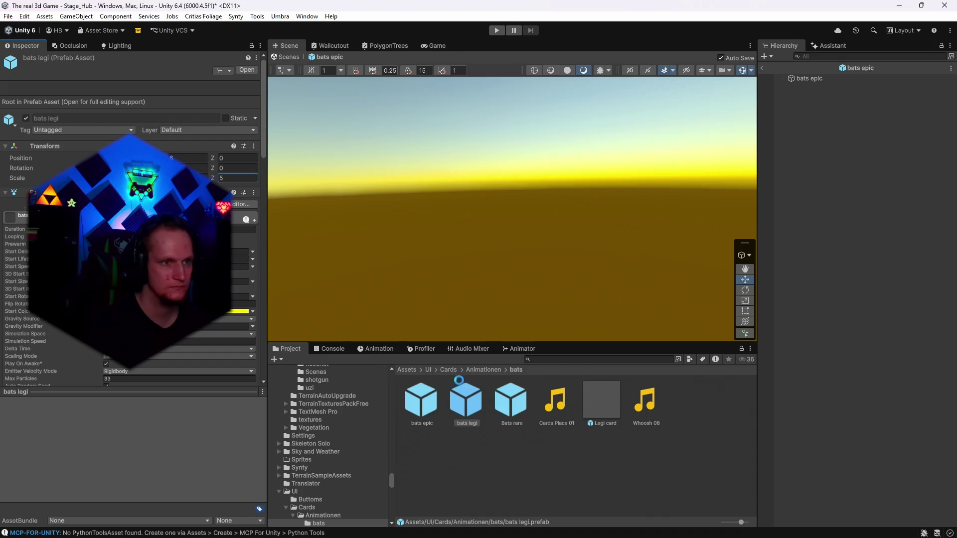
Reset bats epic scale to 1, 1, 1, return to the scene and start the game.
{"action": "double_click", "coordinate": [421, 401]}
{"action": "type", "text": "1"}
{"action": "key", "text": "Tab"}
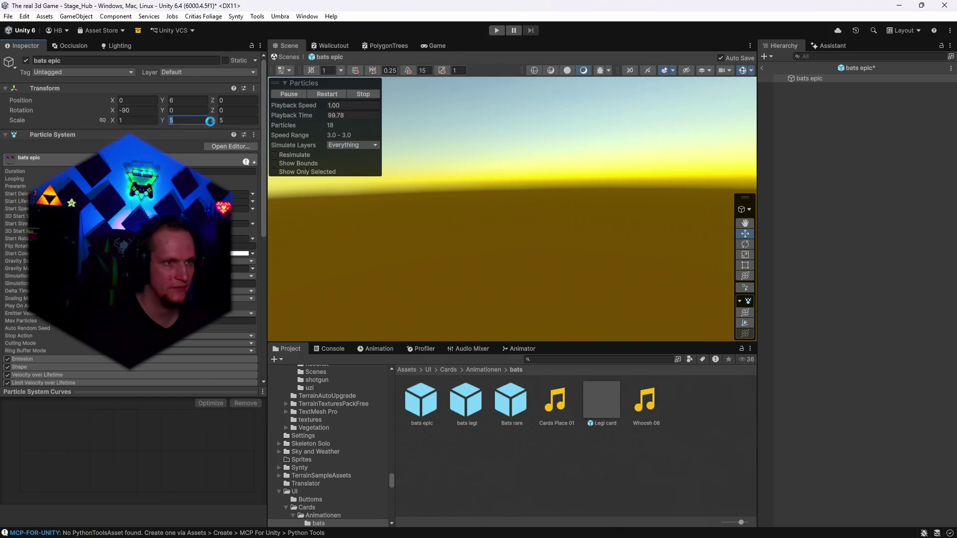
{"action": "type", "text": "1"}
{"action": "left_click", "coordinate": [225, 121]}
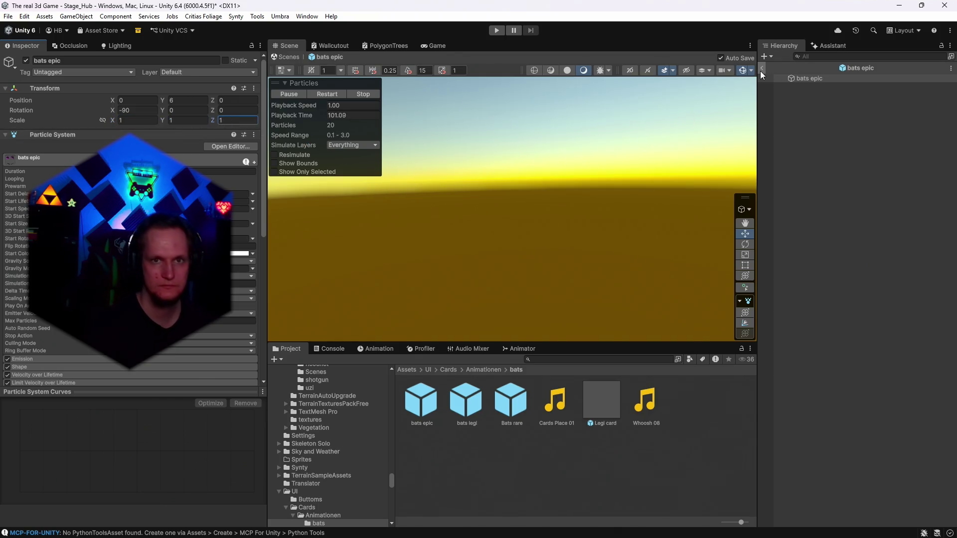
{"action": "left_click", "coordinate": [761, 69]}
{"action": "left_click", "coordinate": [496, 30]}
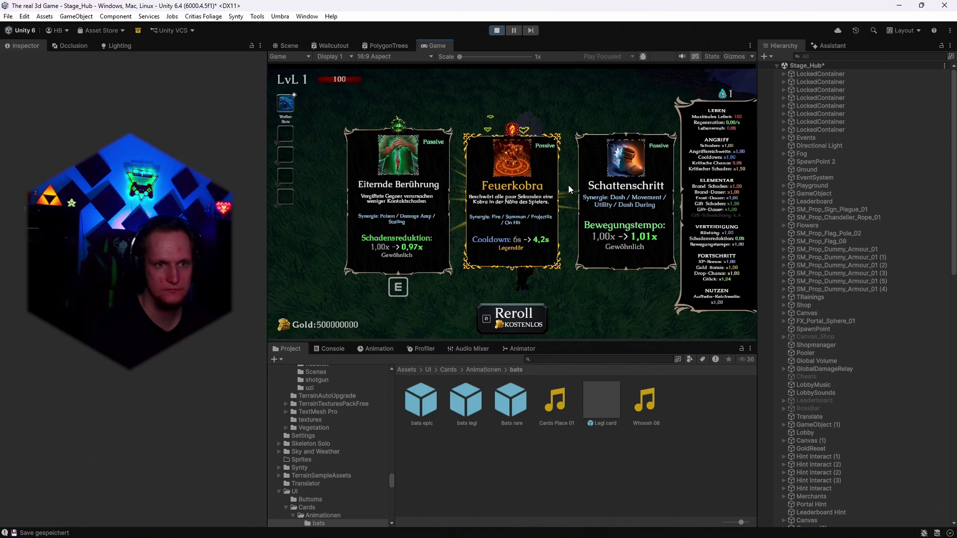
Reroll twice, getting a legendary Meteor, then Frost Siegel, Höllen Siegel and Eisadern; stop the game.
{"action": "key", "text": "r"}
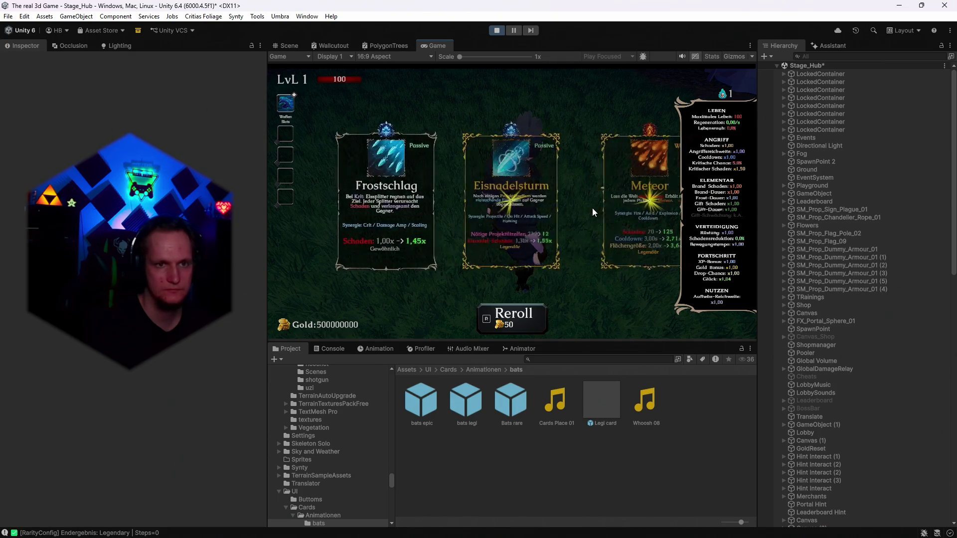
{"action": "key", "text": "r"}
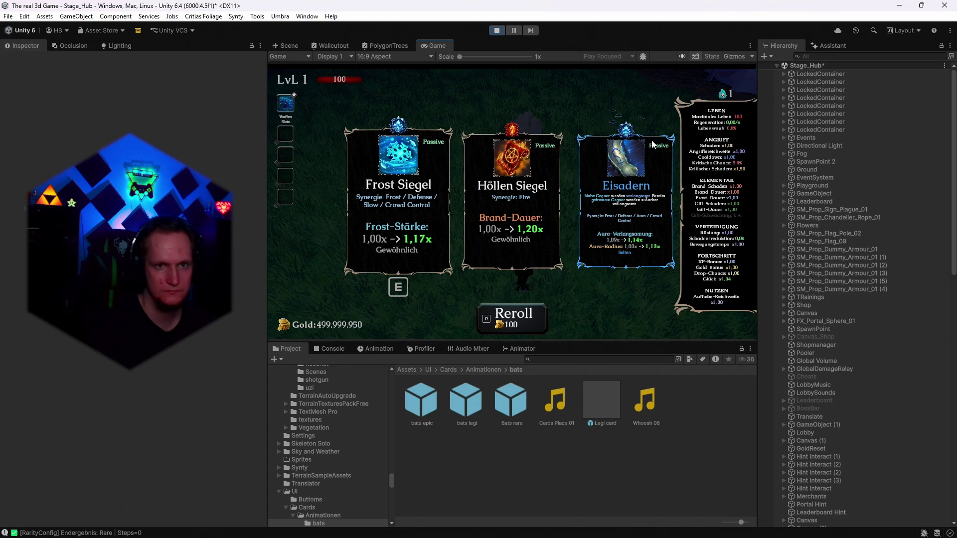
{"action": "left_click", "coordinate": [495, 31]}
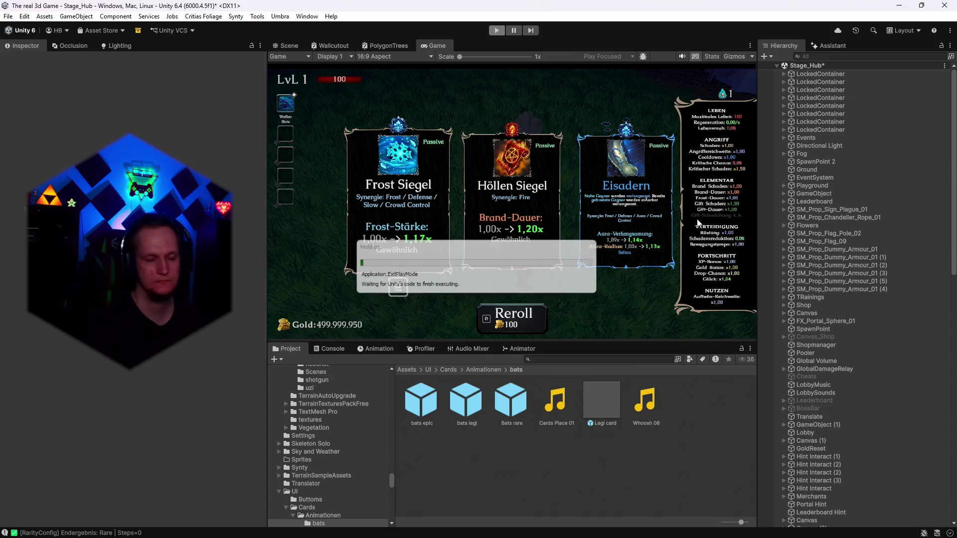
Set the bats epic prefab's Position Y to 10.
{"action": "double_click", "coordinate": [422, 402]}
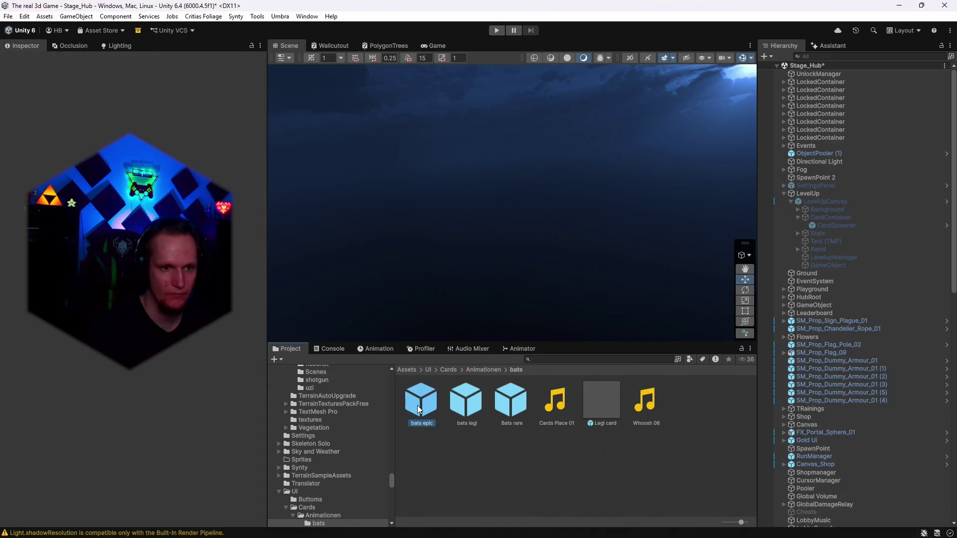
{"action": "double_click", "coordinate": [178, 100]}
{"action": "type", "text": "10"}
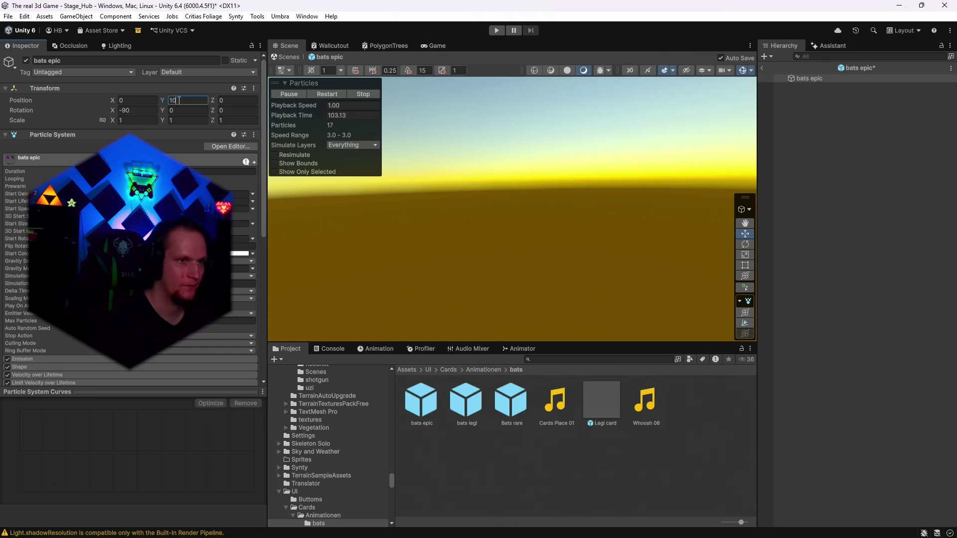
{"action": "double_click", "coordinate": [462, 414]}
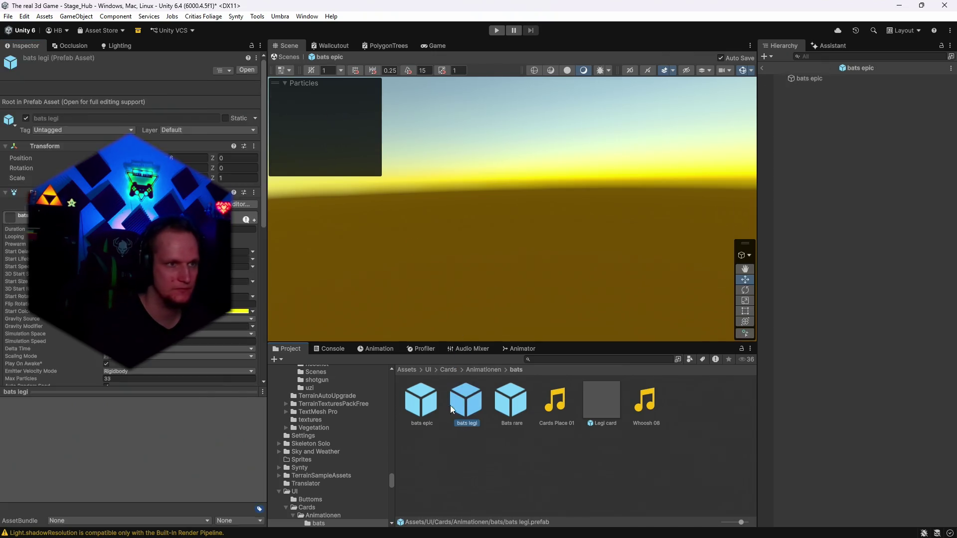
Set Bats rare Position Y to 10, check bats legi's Legi card, and return to Stage_Hub.
{"action": "double_click", "coordinate": [515, 405]}
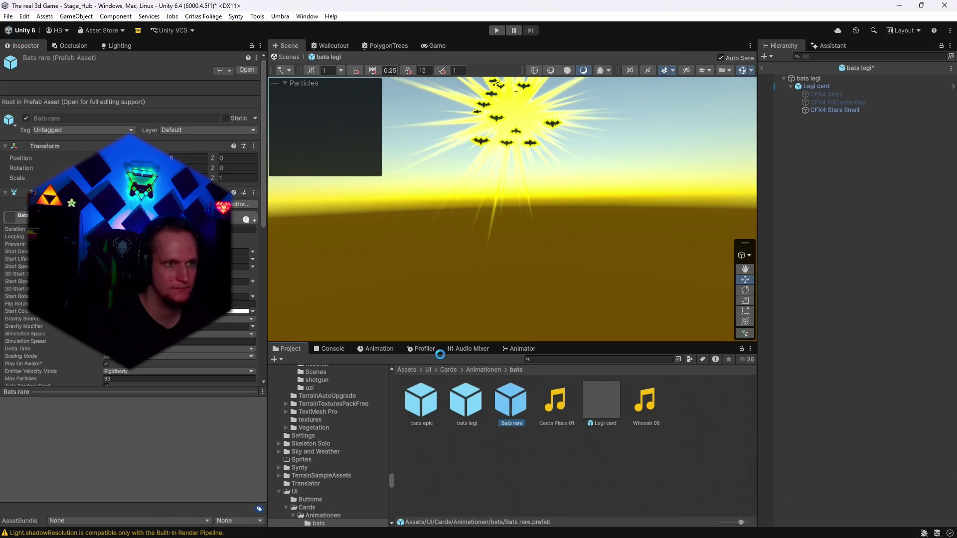
{"action": "double_click", "coordinate": [178, 100]}
{"action": "type", "text": "10"}
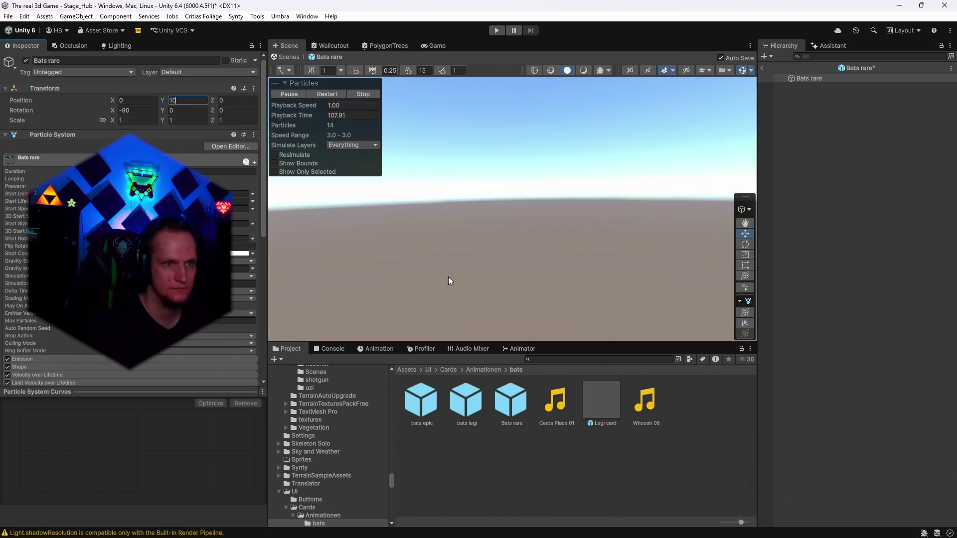
{"action": "double_click", "coordinate": [467, 404]}
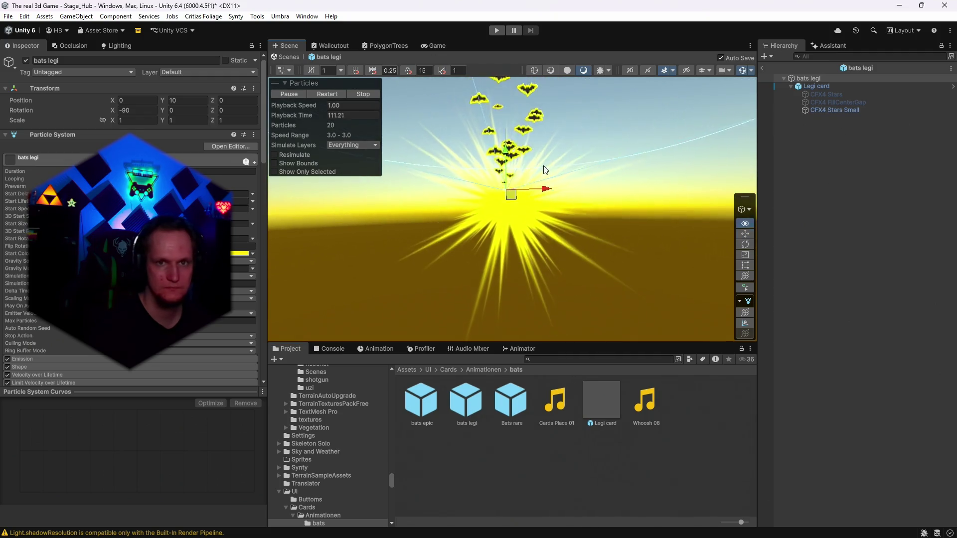
{"action": "left_click", "coordinate": [816, 87]}
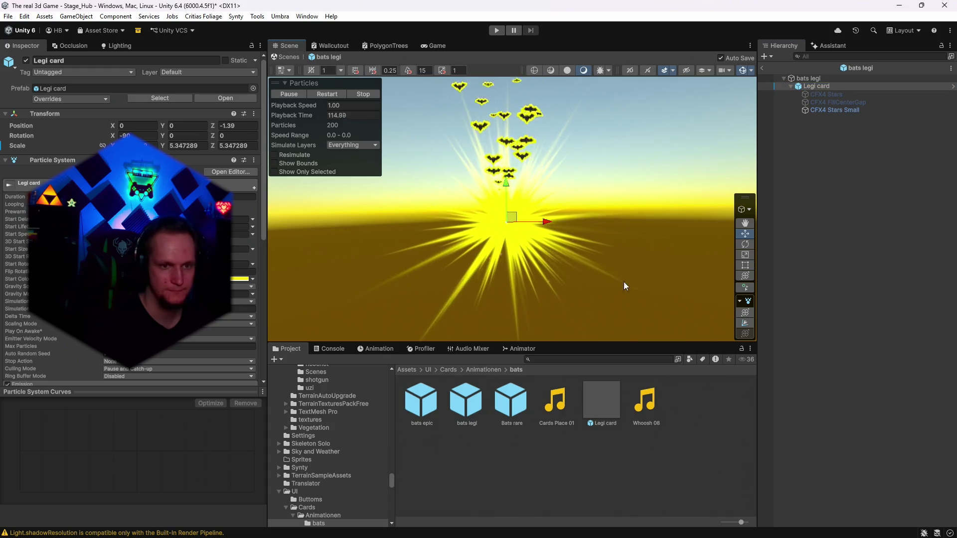
{"action": "left_click", "coordinate": [762, 68]}
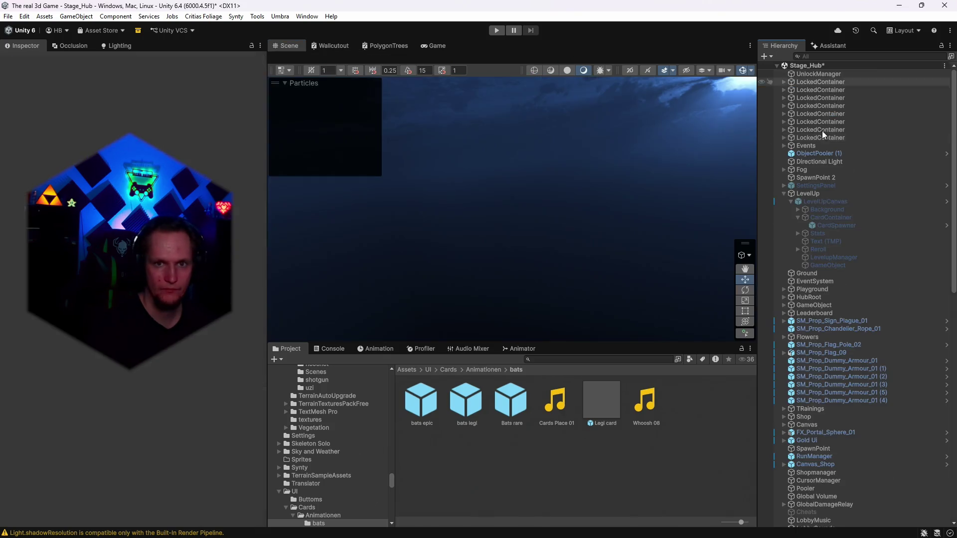
{"action": "scroll", "coordinate": [845, 333], "scroll_direction": "down", "scroll_amount": 2}
{"action": "left_click", "coordinate": [837, 195]}
{"action": "scroll", "coordinate": [169, 355], "scroll_direction": "down", "scroll_amount": 10}
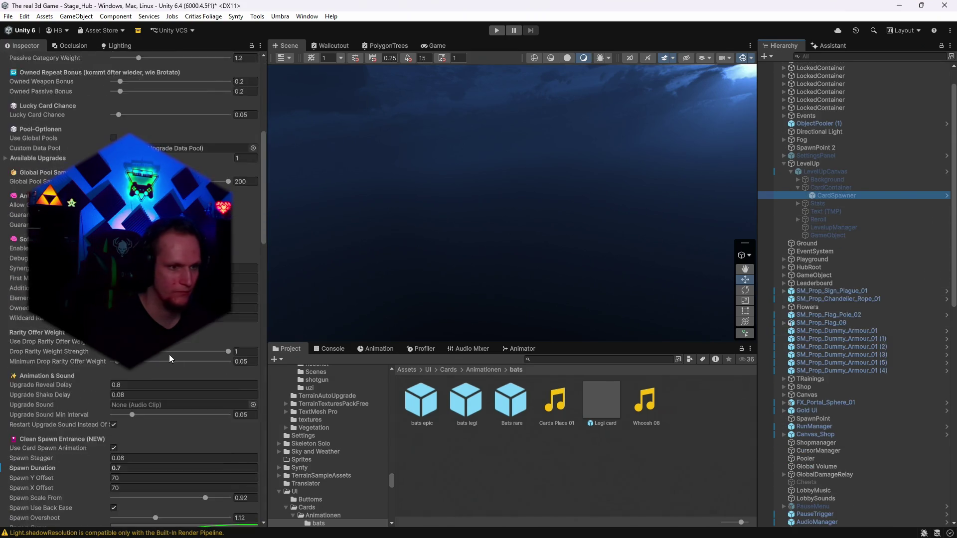
{"action": "scroll", "coordinate": [172, 375], "scroll_direction": "down", "scroll_amount": 15}
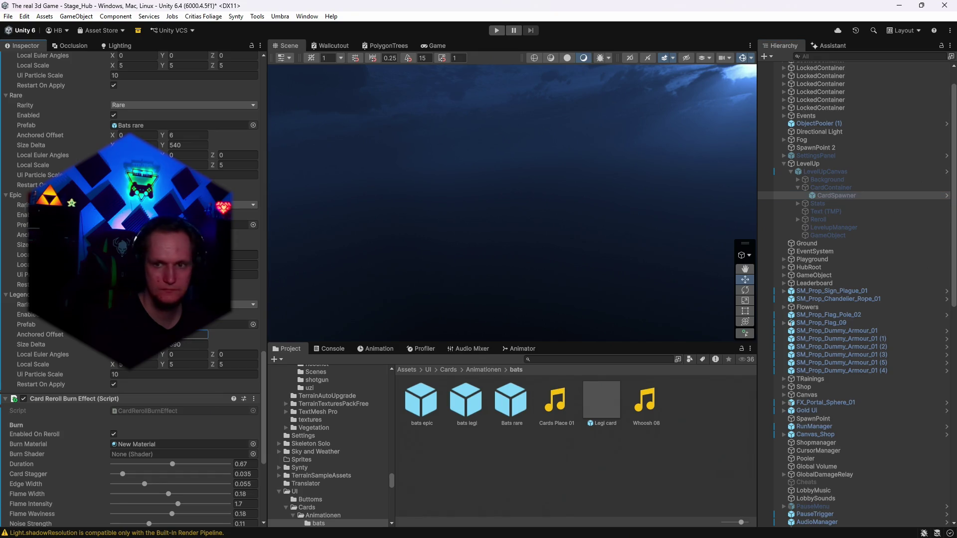
{"action": "left_click", "coordinate": [187, 335]}
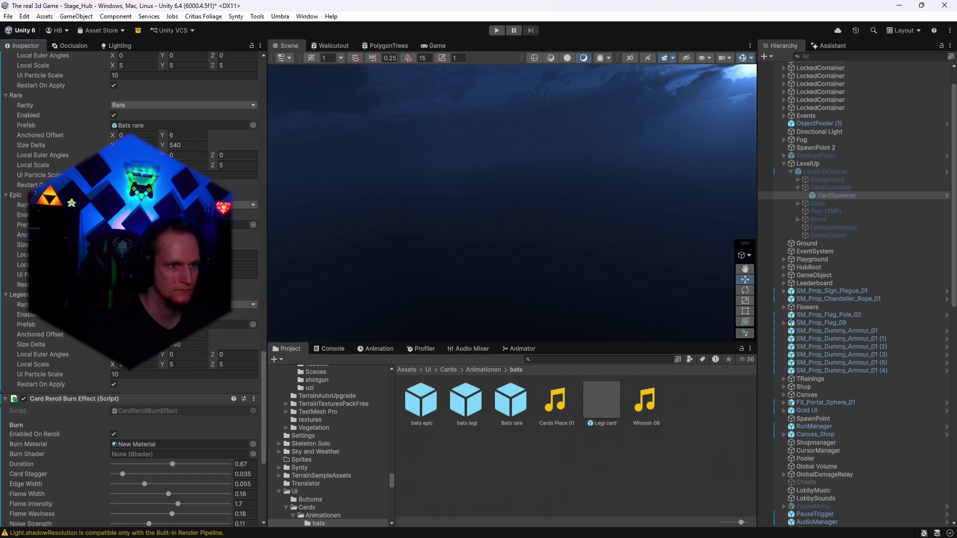
{"action": "scroll", "coordinate": [135, 289], "scroll_direction": "up", "scroll_amount": 3}
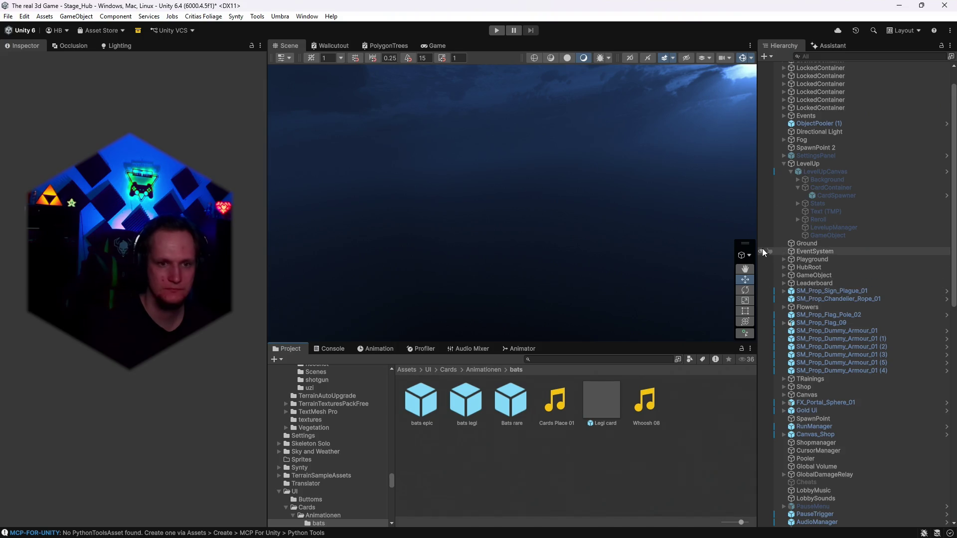
{"action": "left_click", "coordinate": [562, 357]}
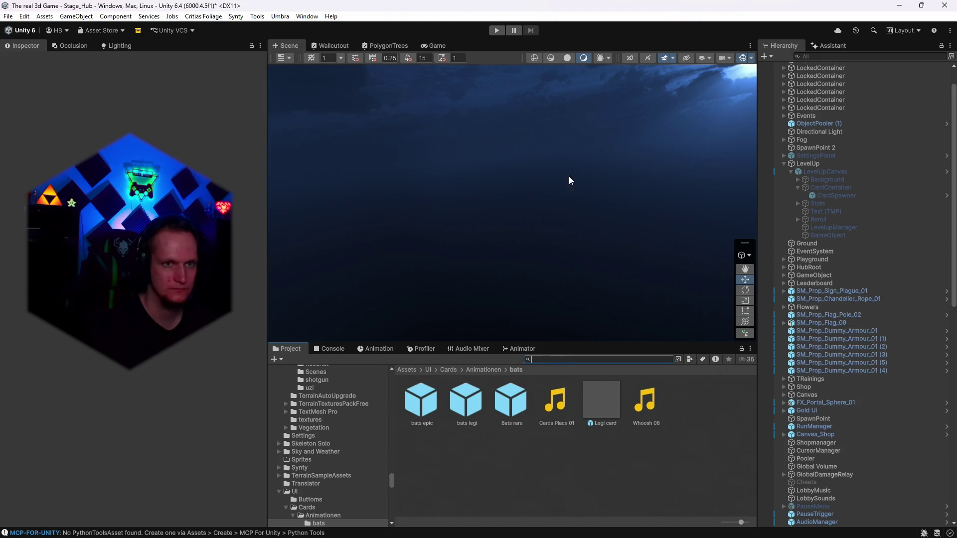
Start the game and reroll the level-up cards six times.
{"action": "left_click", "coordinate": [496, 30]}
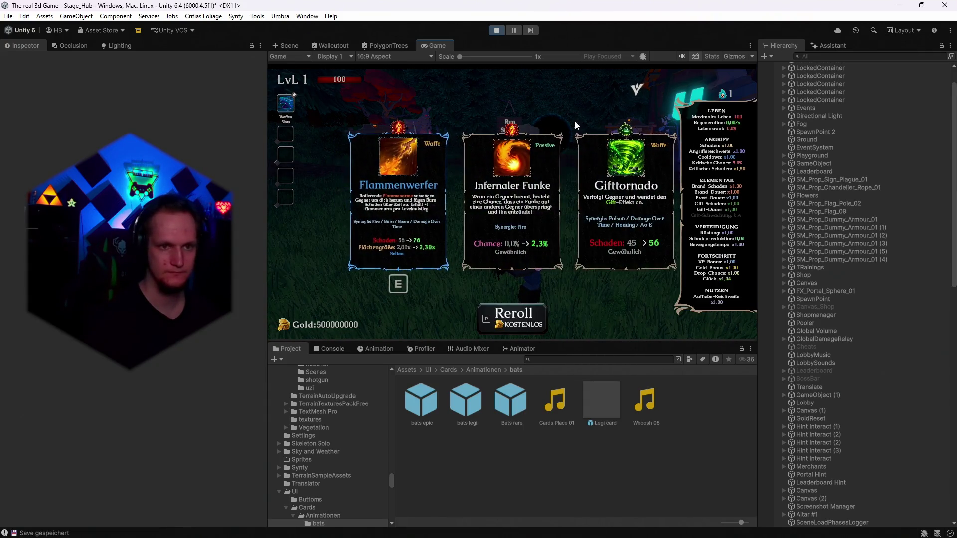
{"action": "key", "text": "r"}
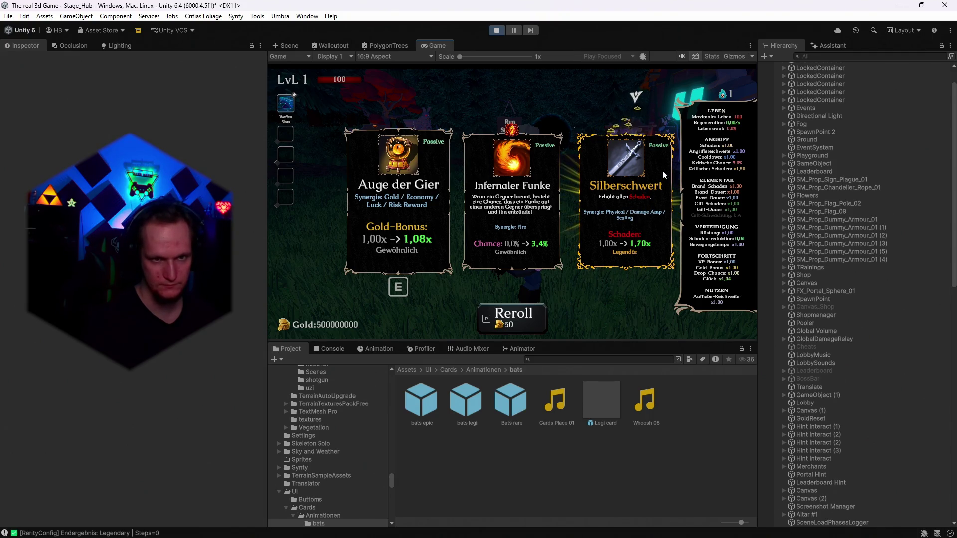
{"action": "key", "text": "r"}
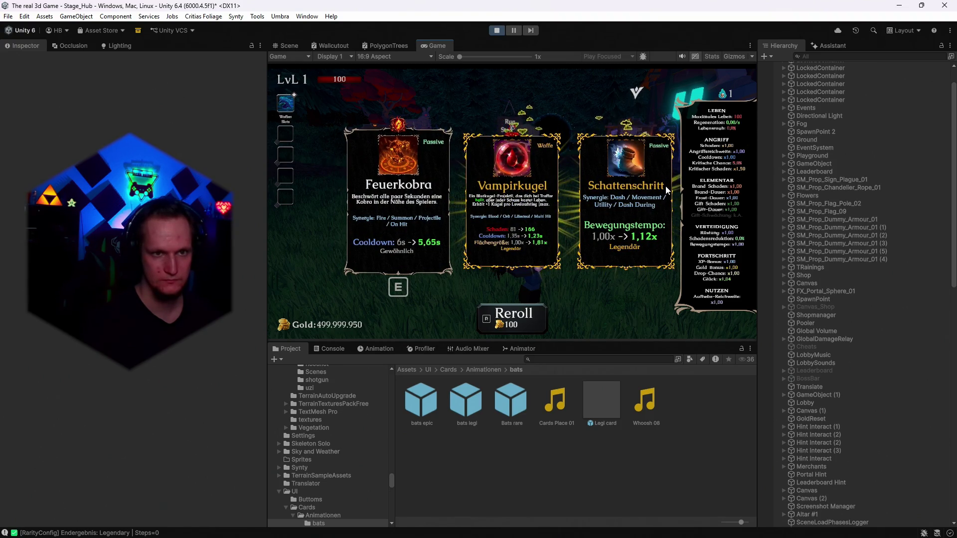
{"action": "key", "text": "r"}
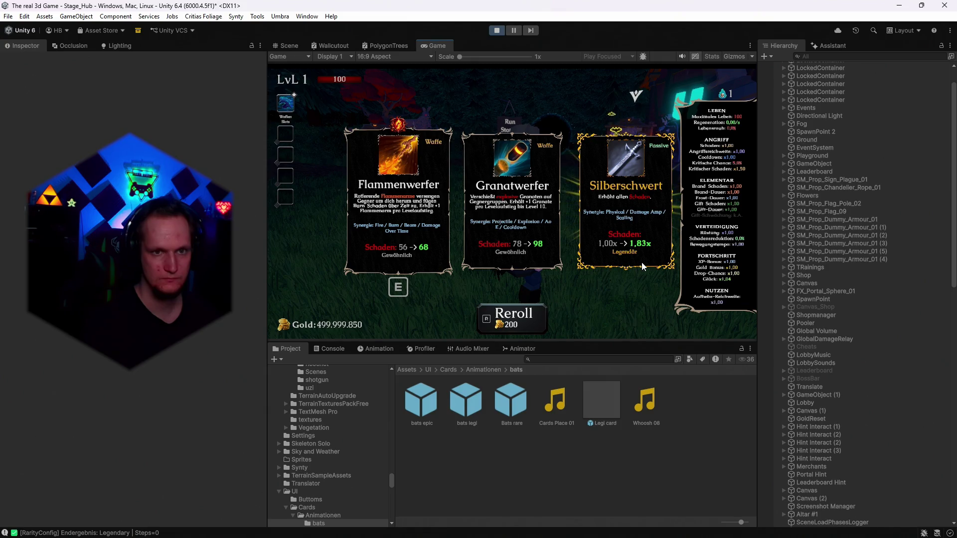
{"action": "key", "text": "r"}
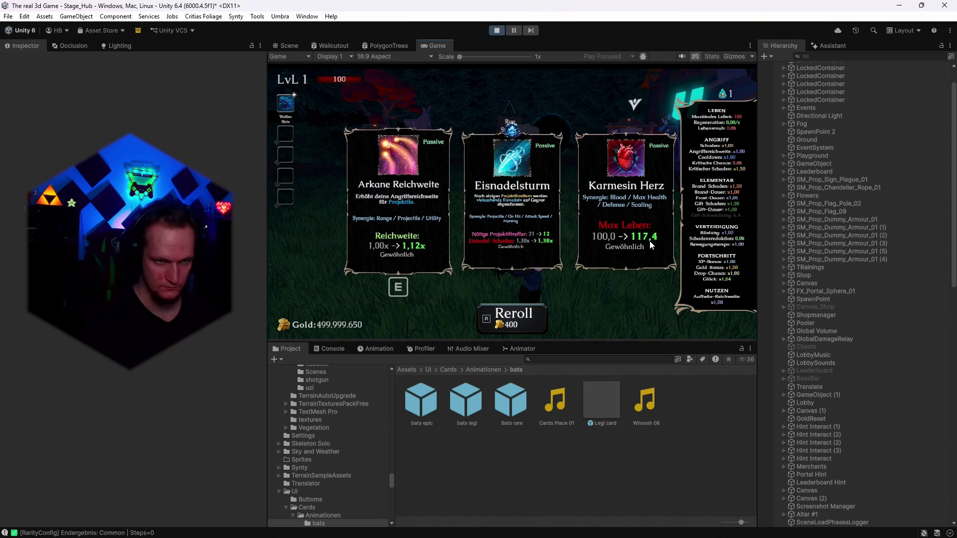
{"action": "key", "text": "r"}
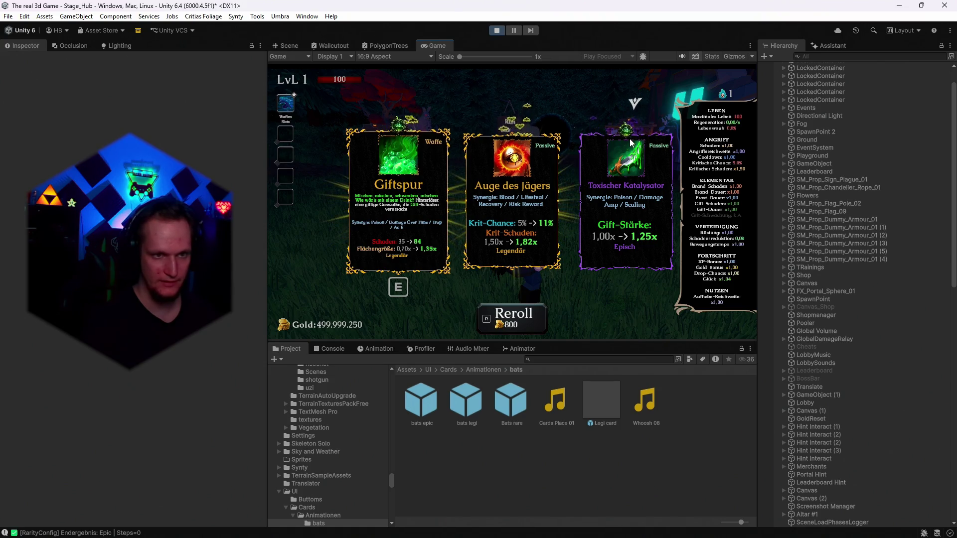
{"action": "key", "text": "r"}
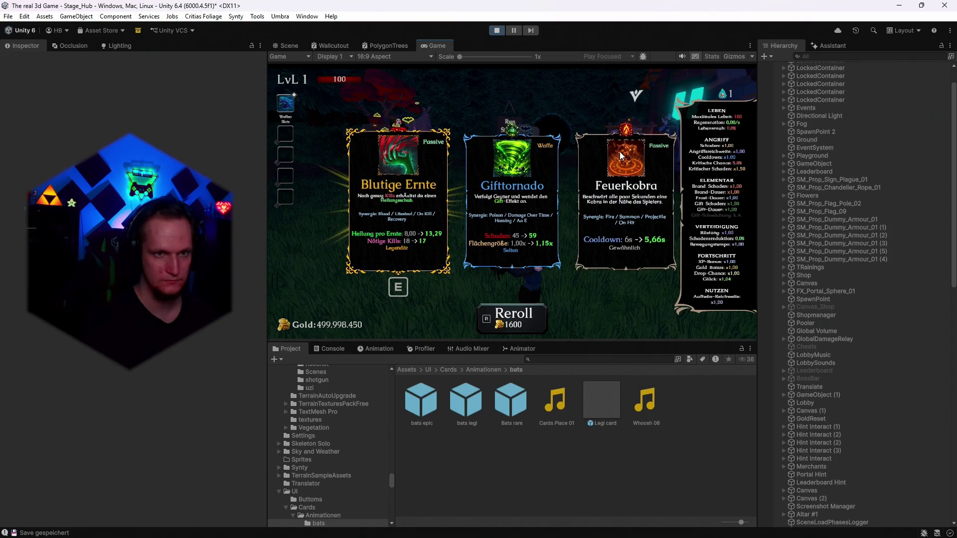
Move the selection to Feuerkobra and back to Blutige Ernte, then reroll twice more.
{"action": "key", "text": "Right"}
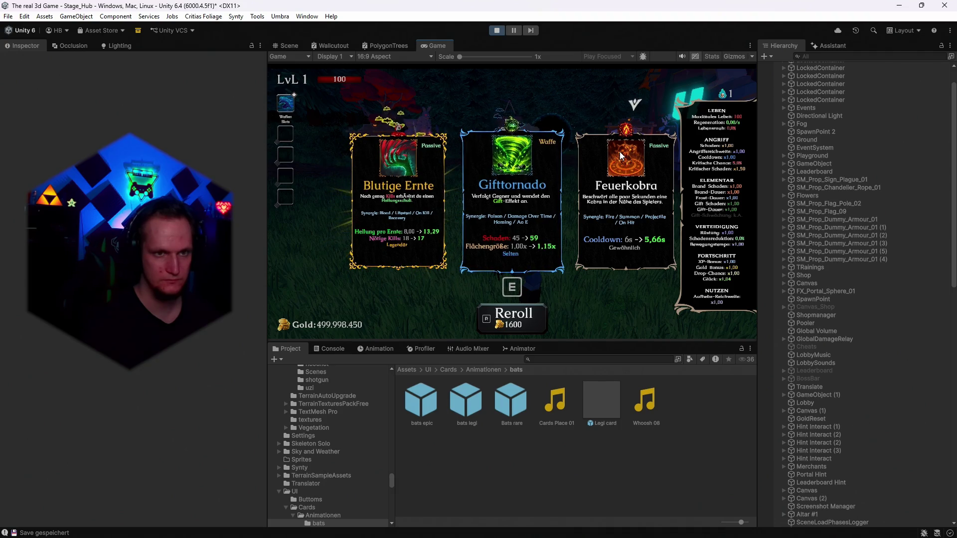
{"action": "key", "text": "Right"}
{"action": "key", "text": "Left"}
{"action": "key", "text": "Left"}
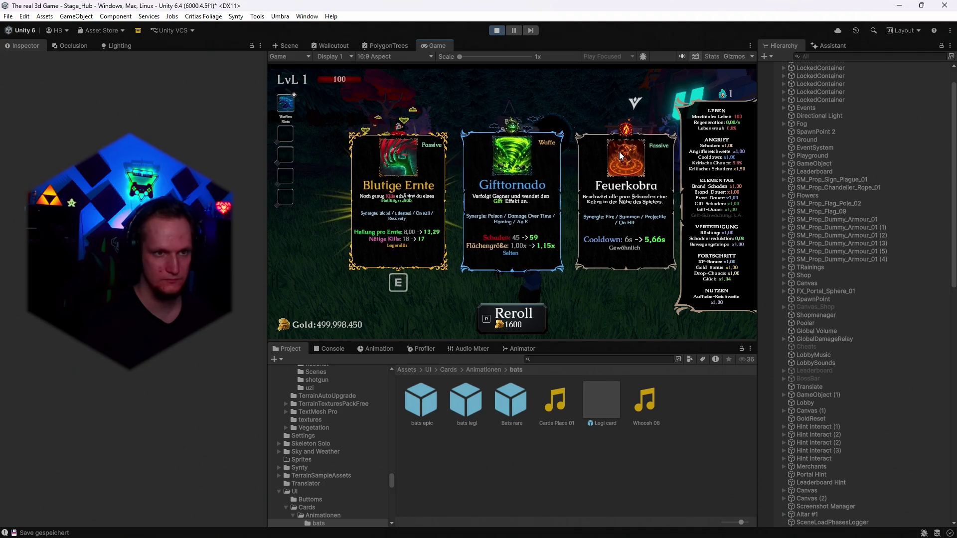
{"action": "key", "text": "r"}
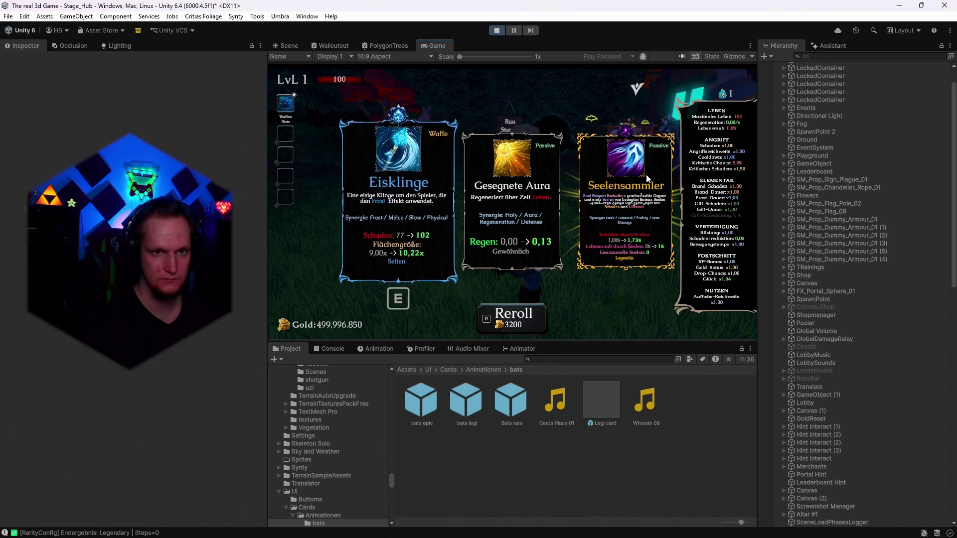
{"action": "key", "text": "r"}
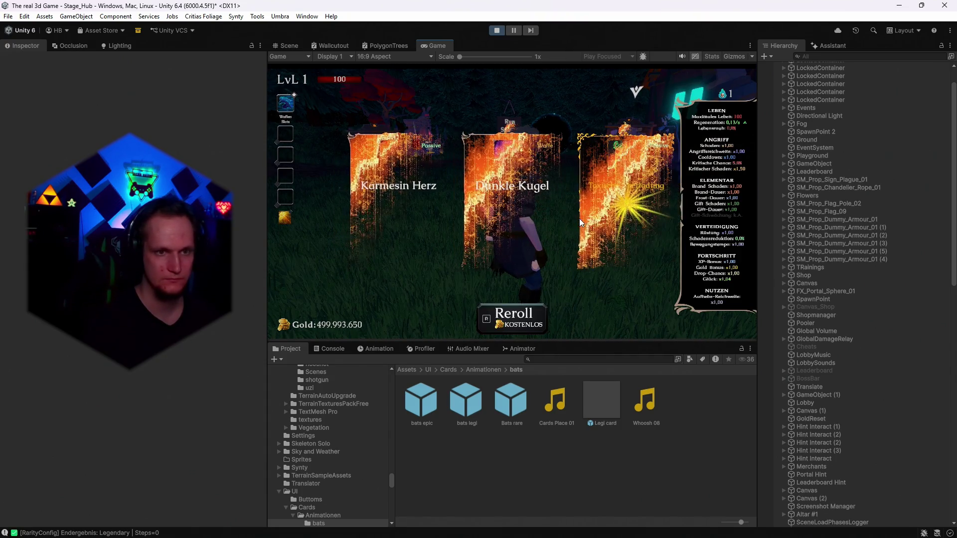
Reroll four more times, pick Zorn von oben with E, and stop the game.
{"action": "key", "text": "r"}
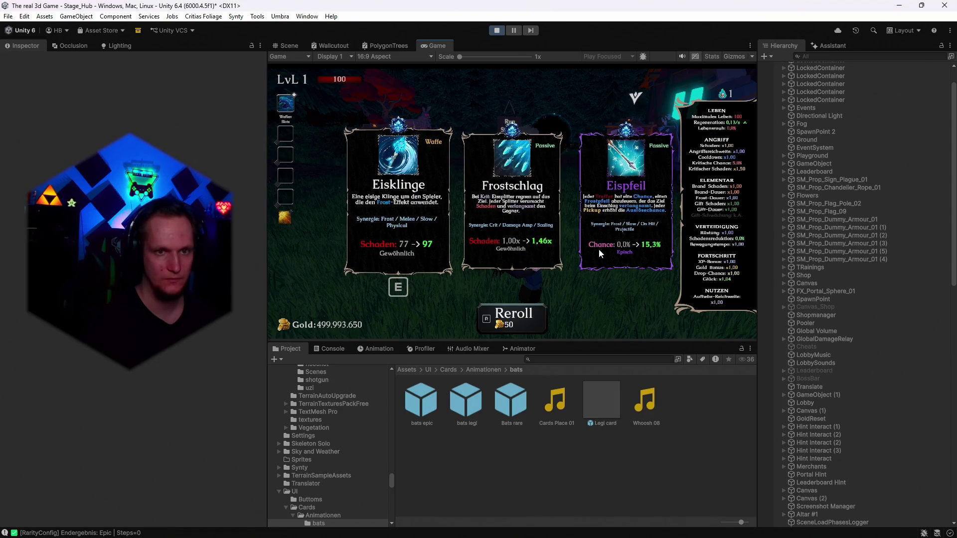
{"action": "key", "text": "r"}
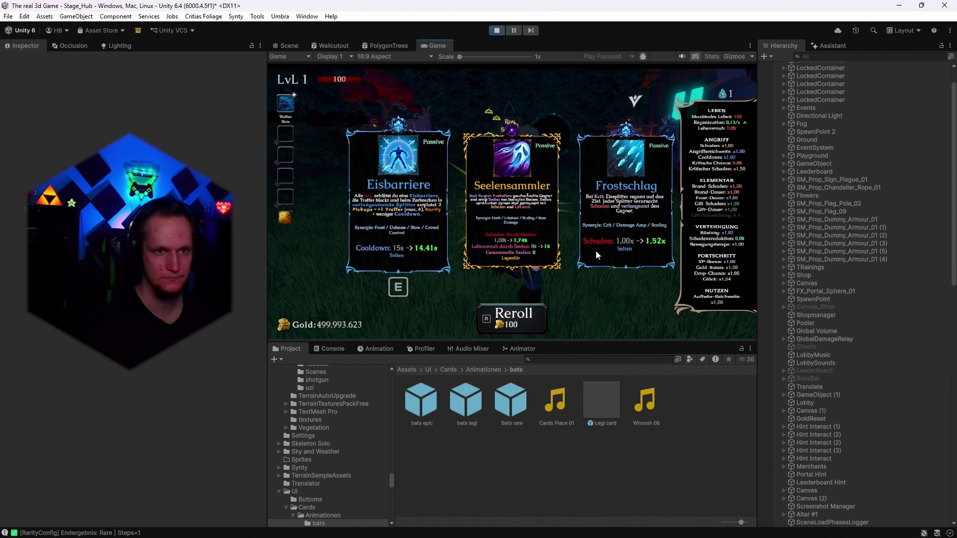
{"action": "key", "text": "r"}
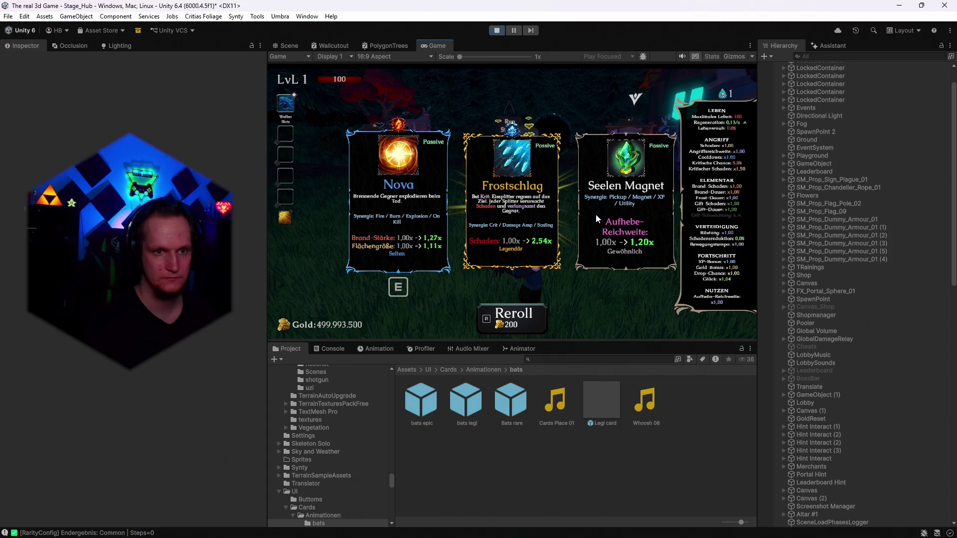
{"action": "key", "text": "r"}
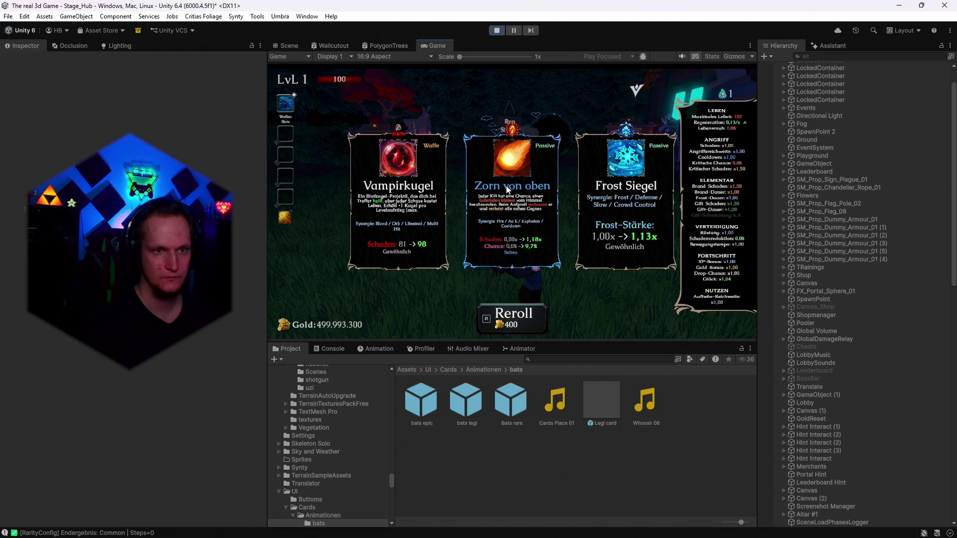
{"action": "key", "text": "e"}
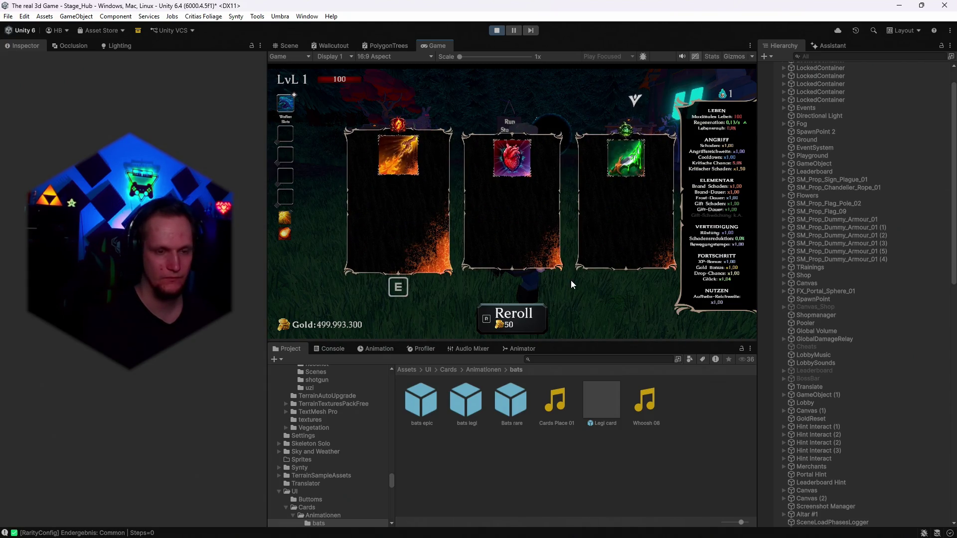
{"action": "left_click", "coordinate": [496, 31]}
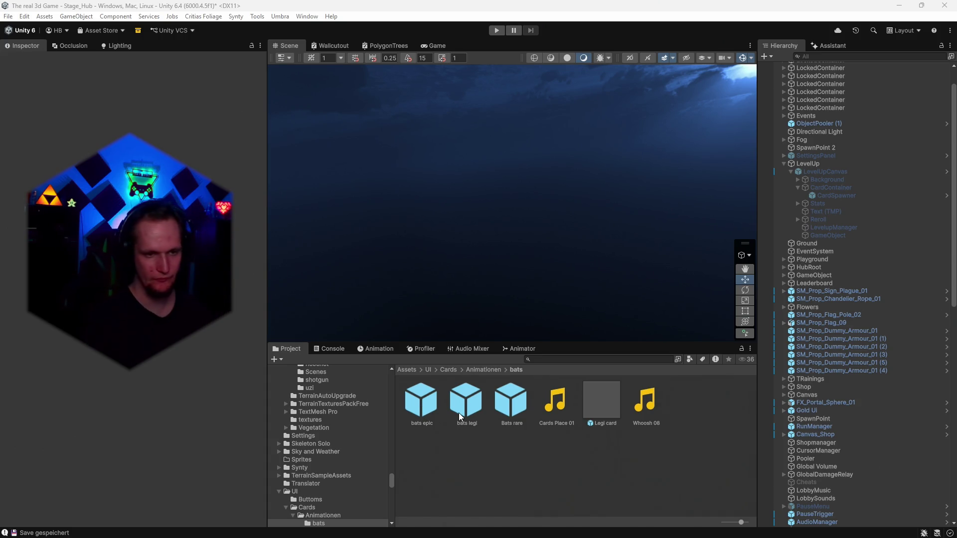
Open the bats epic particle prefab for editing.
{"action": "double_click", "coordinate": [418, 404]}
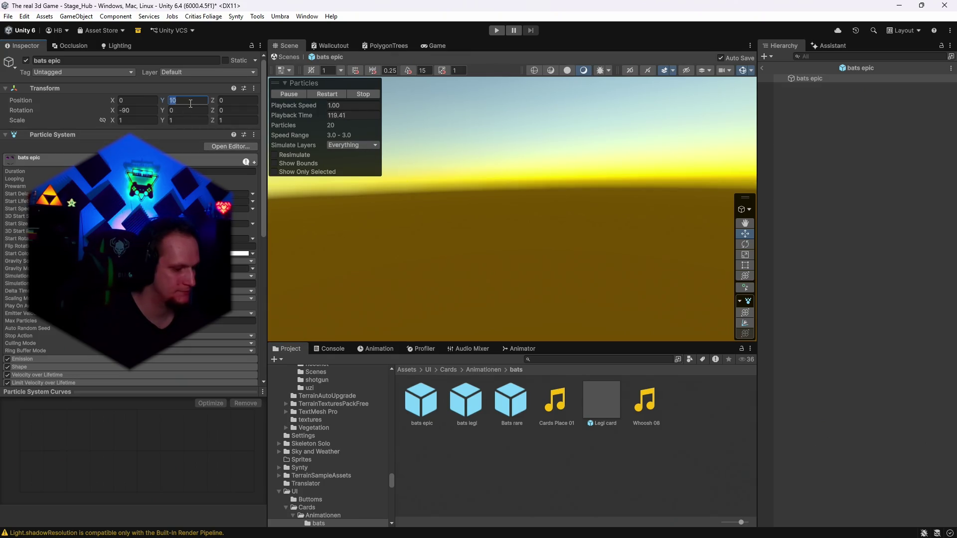
Look through the bats legi, CFX4 Stars Small and Bats rare prefabs, then return to the scene.
{"action": "type", "text": "14"}
{"action": "double_click", "coordinate": [471, 415]}
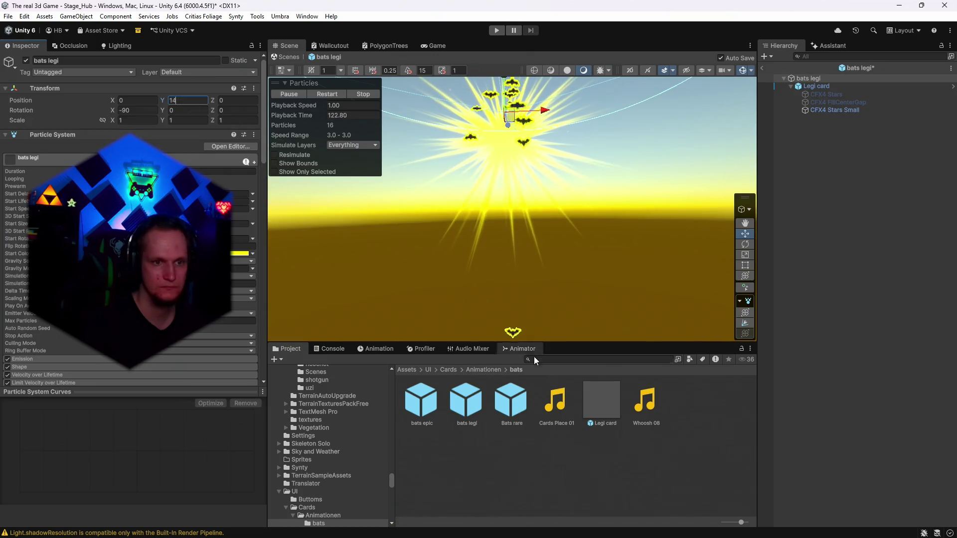
{"action": "left_click", "coordinate": [828, 109]}
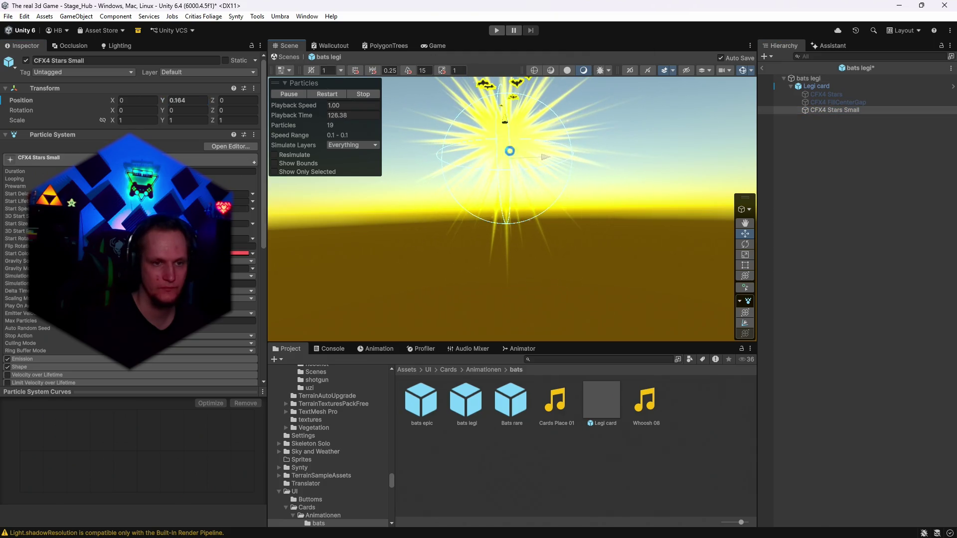
{"action": "double_click", "coordinate": [510, 401]}
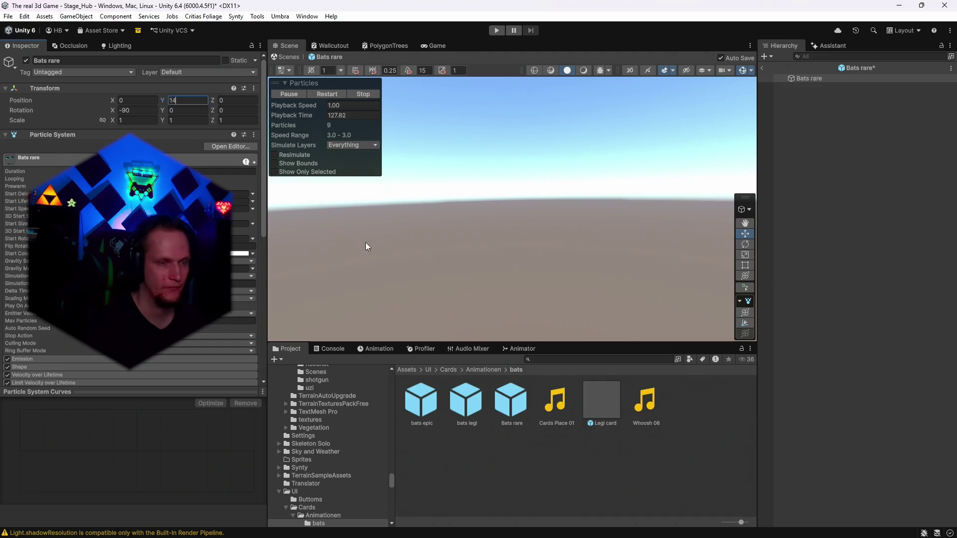
{"action": "left_click", "coordinate": [762, 68]}
On CardSpawner, change the Legendary rarity particle's Anchored Offset Y to 14.
{"action": "scroll", "coordinate": [863, 345], "scroll_direction": "down", "scroll_amount": 5}
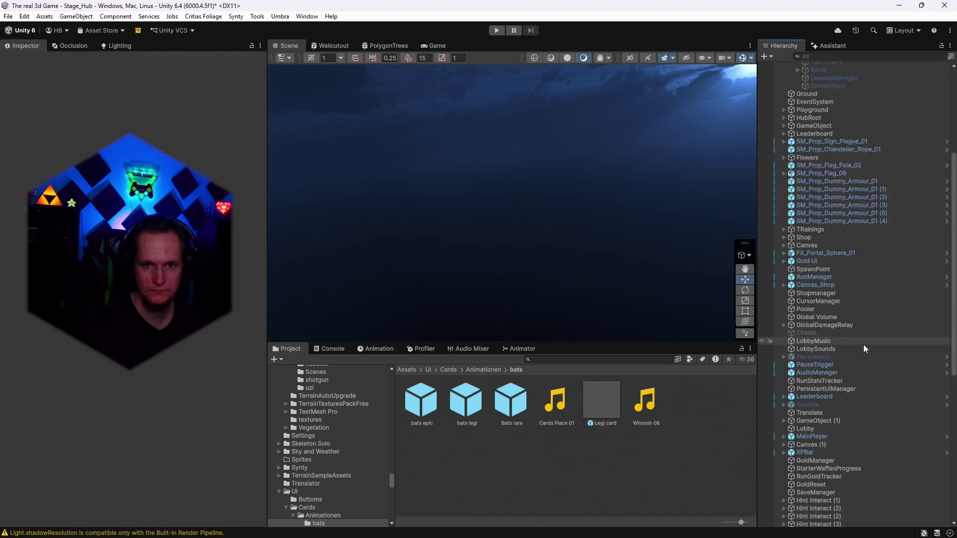
{"action": "scroll", "coordinate": [835, 414], "scroll_direction": "up", "scroll_amount": 5}
{"action": "left_click", "coordinate": [835, 195]}
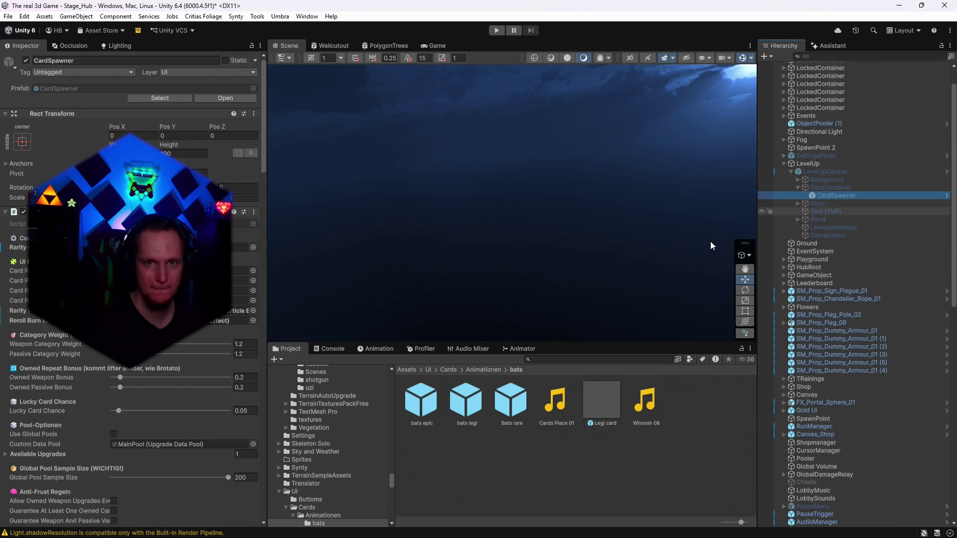
{"action": "scroll", "coordinate": [151, 391], "scroll_direction": "down", "scroll_amount": 15}
{"action": "scroll", "coordinate": [157, 398], "scroll_direction": "down", "scroll_amount": 15}
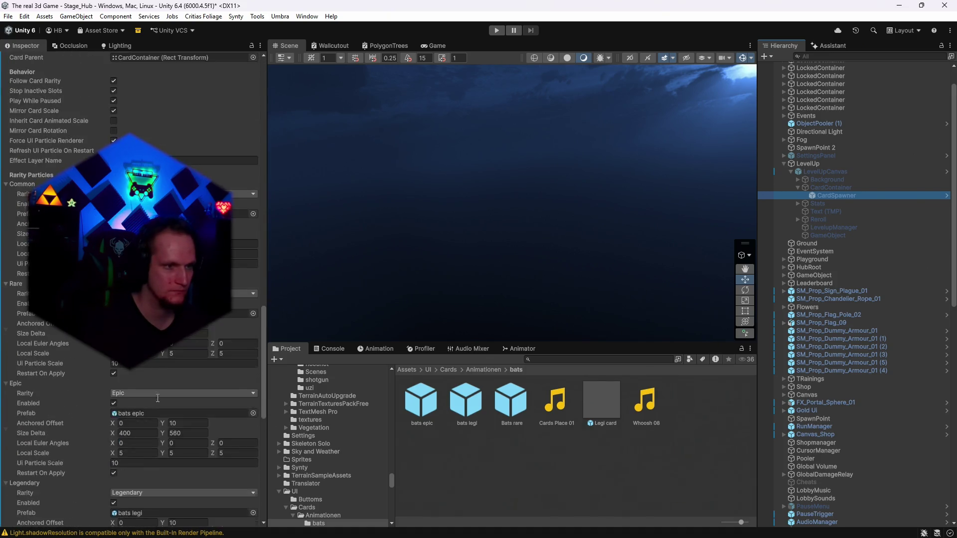
{"action": "left_click", "coordinate": [188, 336]}
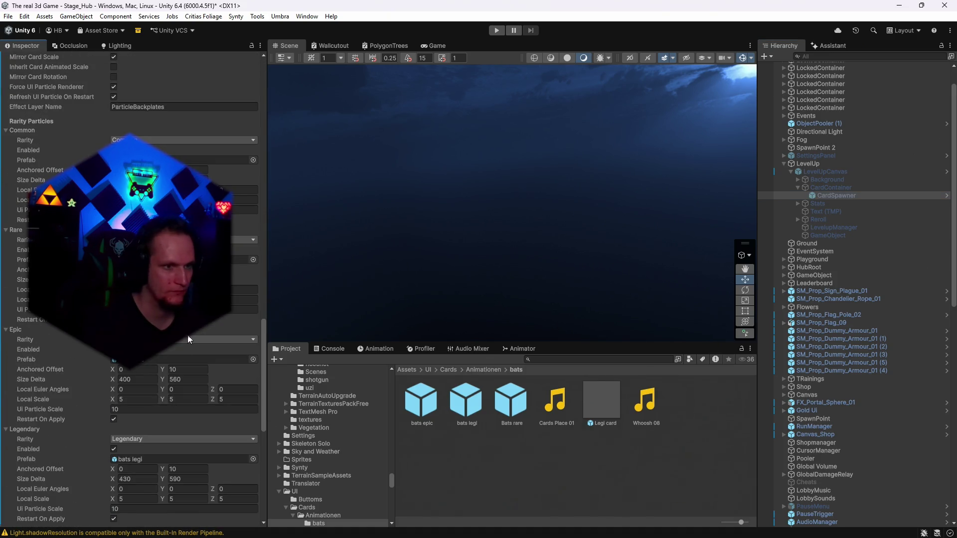
{"action": "scroll", "coordinate": [184, 369], "scroll_direction": "down", "scroll_amount": 3}
{"action": "left_click", "coordinate": [188, 415]}
{"action": "type", "text": "14"}
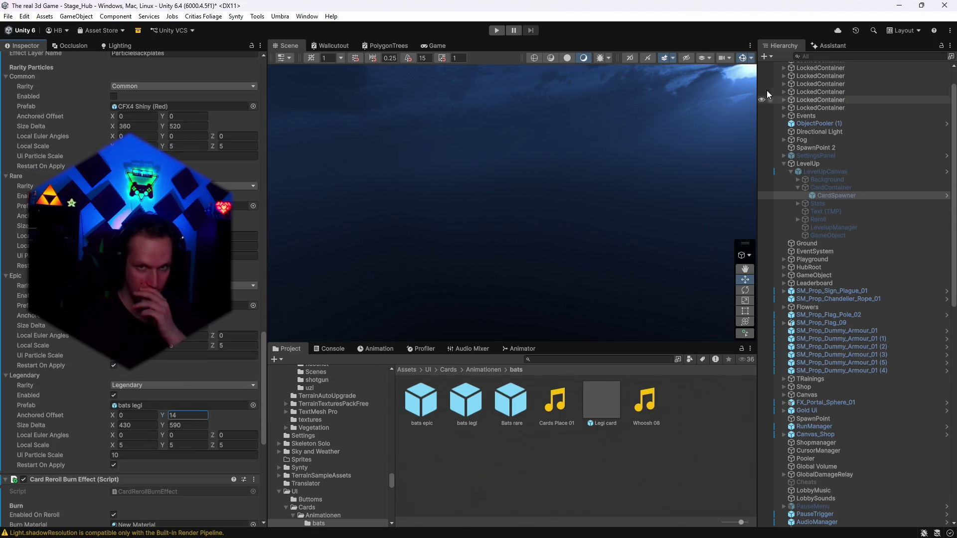
{"action": "key", "text": "alt+Tab"}
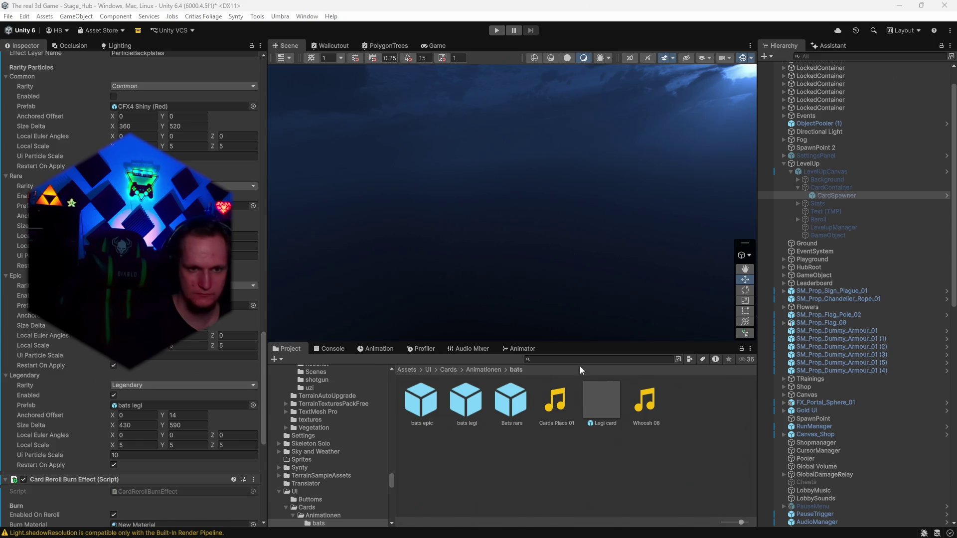
{"action": "left_click", "coordinate": [560, 438]}
{"action": "left_click", "coordinate": [548, 360]}
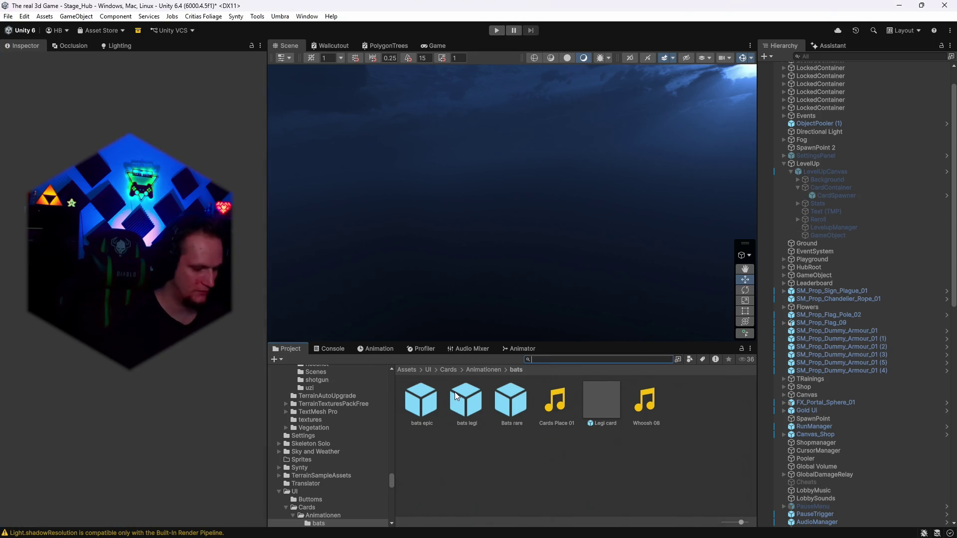
Search the project for 'fire' and preview the Dragon Spits Fire, Fire 1, Fire 2 and Fire_Breath sounds.
{"action": "type", "text": "fire"}
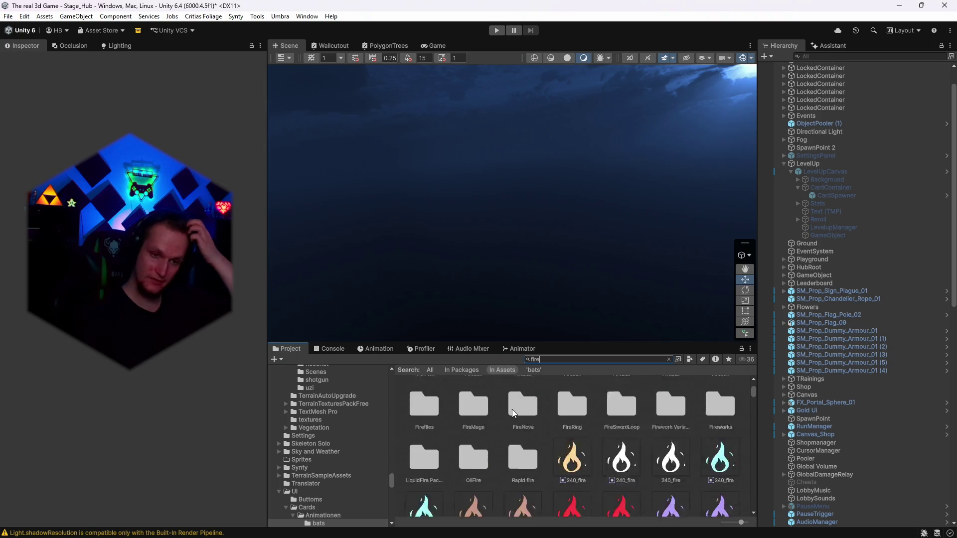
{"action": "scroll", "coordinate": [512, 408], "scroll_direction": "down", "scroll_amount": 5}
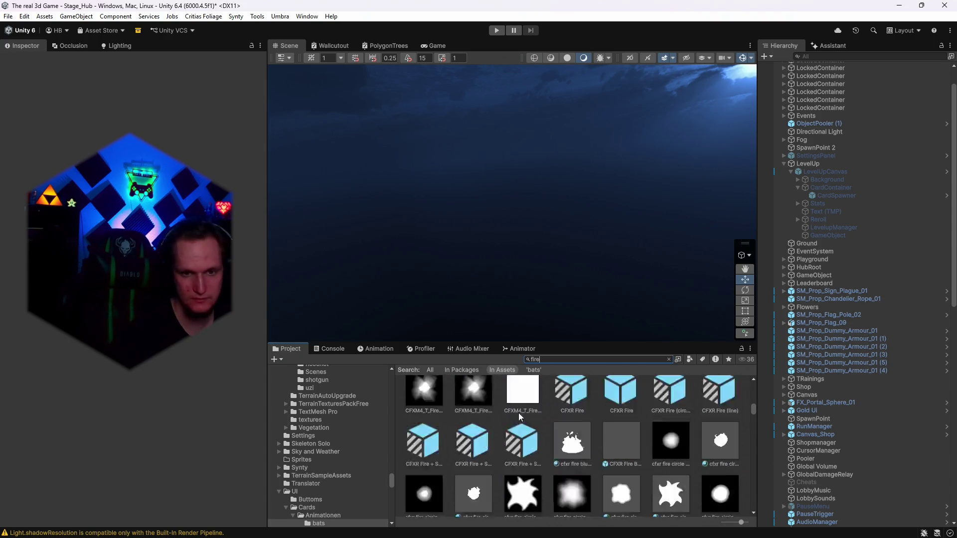
{"action": "scroll", "coordinate": [613, 442], "scroll_direction": "down", "scroll_amount": 3}
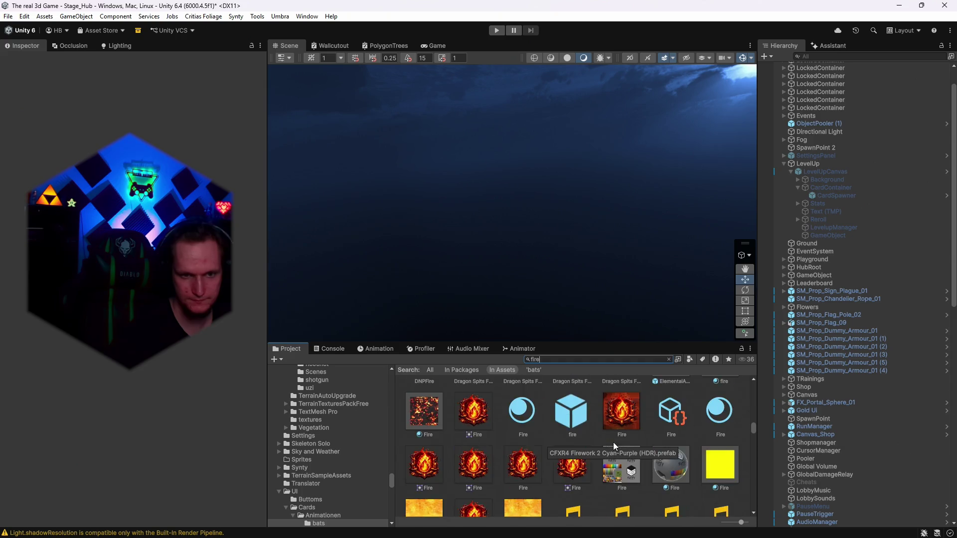
{"action": "left_click", "coordinate": [615, 457]}
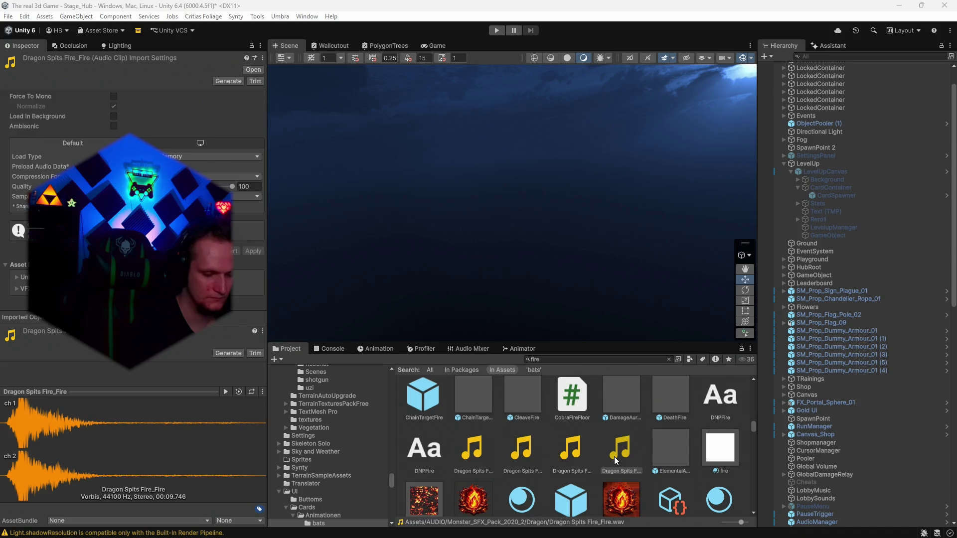
{"action": "left_click", "coordinate": [477, 447]}
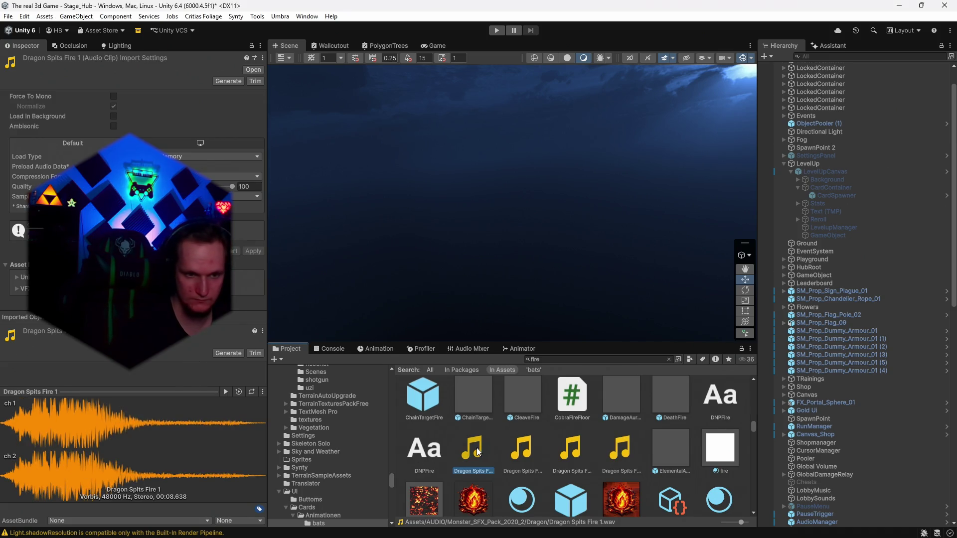
{"action": "left_click", "coordinate": [530, 451]}
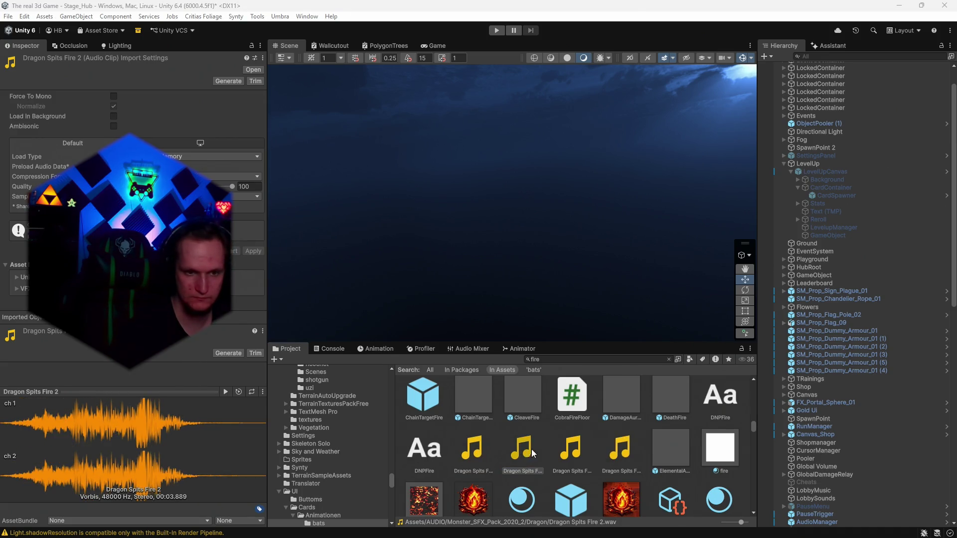
{"action": "left_click", "coordinate": [561, 452]}
Preview the Fire 01 through Fire 11 sound clips in turn.
{"action": "scroll", "coordinate": [598, 443], "scroll_direction": "down", "scroll_amount": 5}
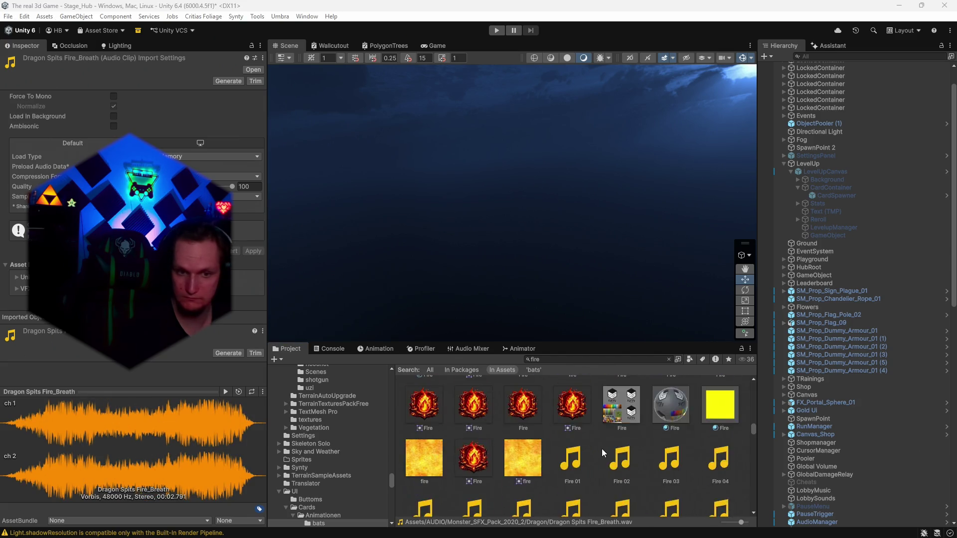
{"action": "scroll", "coordinate": [590, 424], "scroll_direction": "up", "scroll_amount": 2}
{"action": "left_click", "coordinate": [579, 437]}
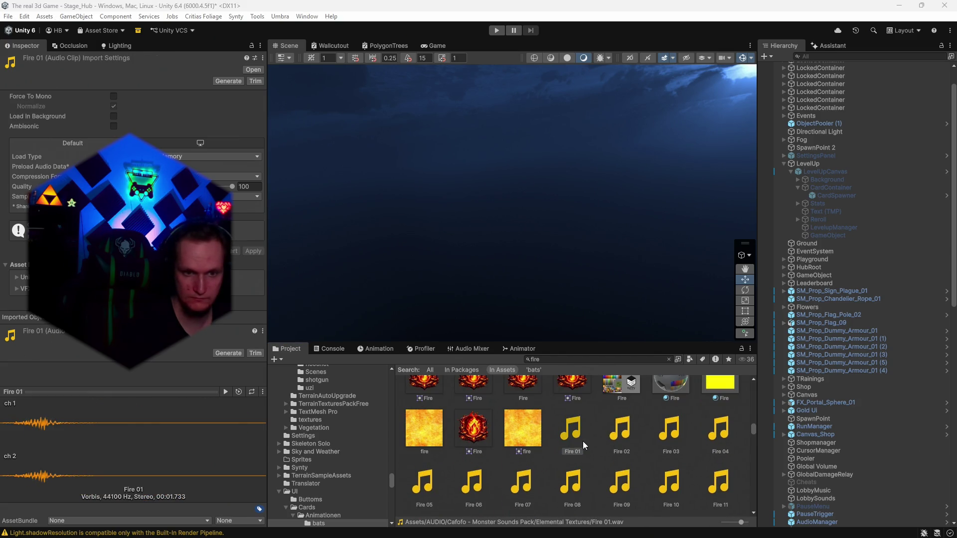
{"action": "left_click", "coordinate": [630, 433]}
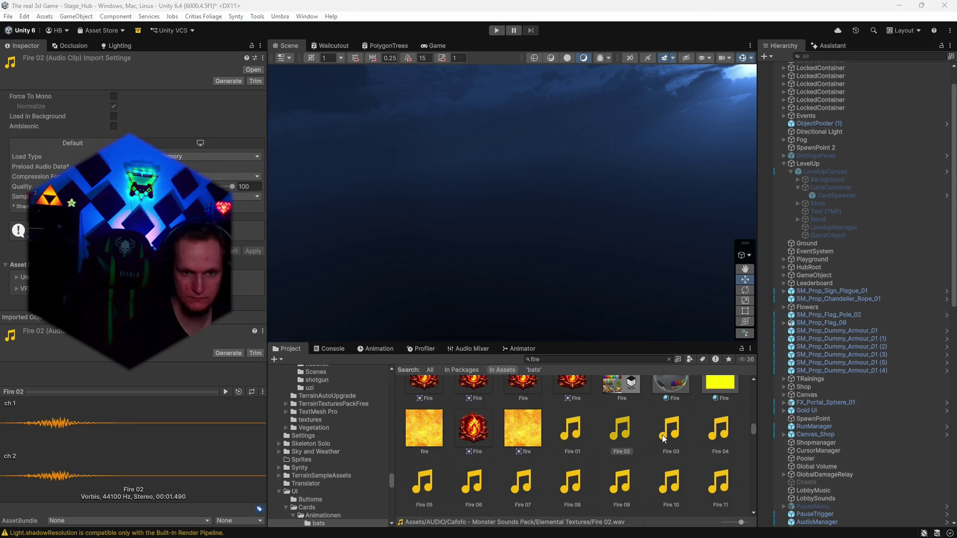
{"action": "left_click", "coordinate": [675, 437]}
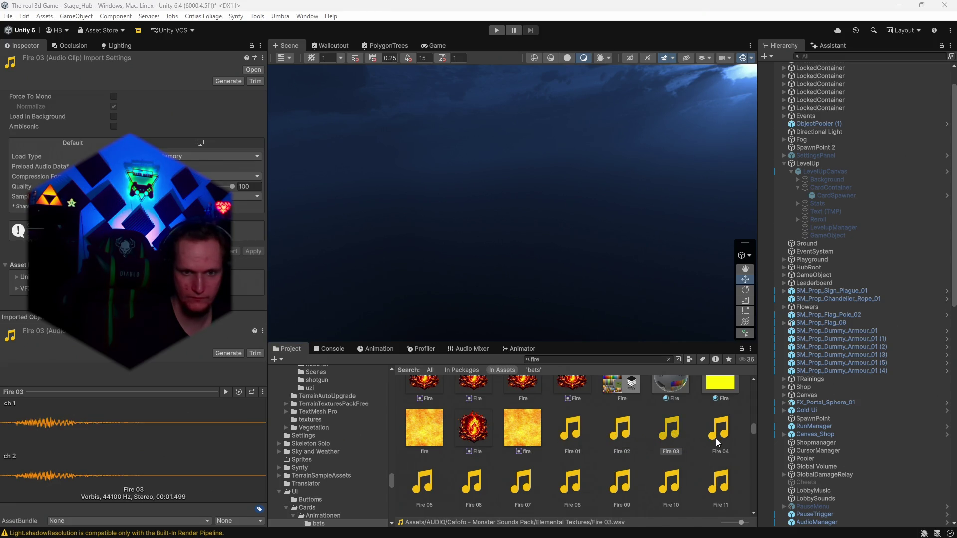
{"action": "left_click", "coordinate": [718, 442]}
{"action": "left_click", "coordinate": [427, 490]}
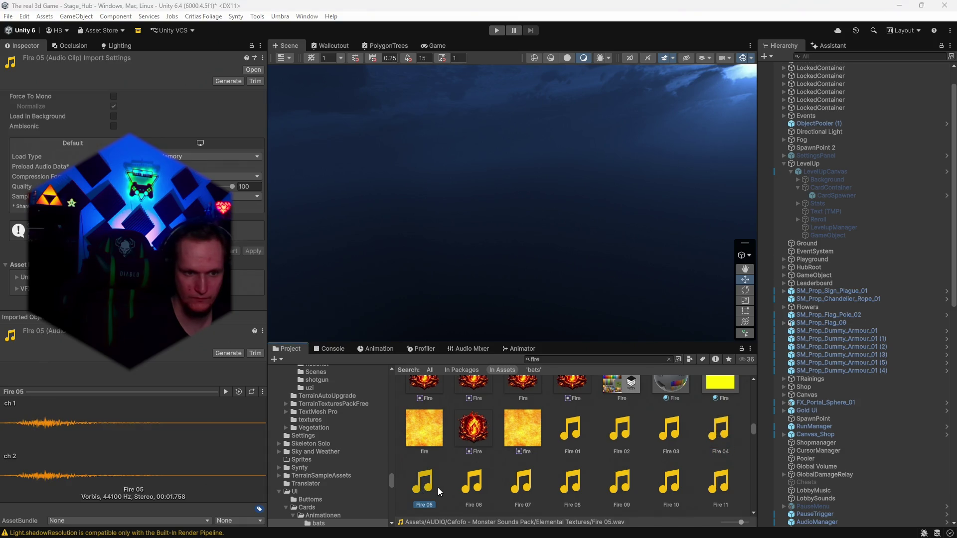
{"action": "left_click", "coordinate": [476, 489]}
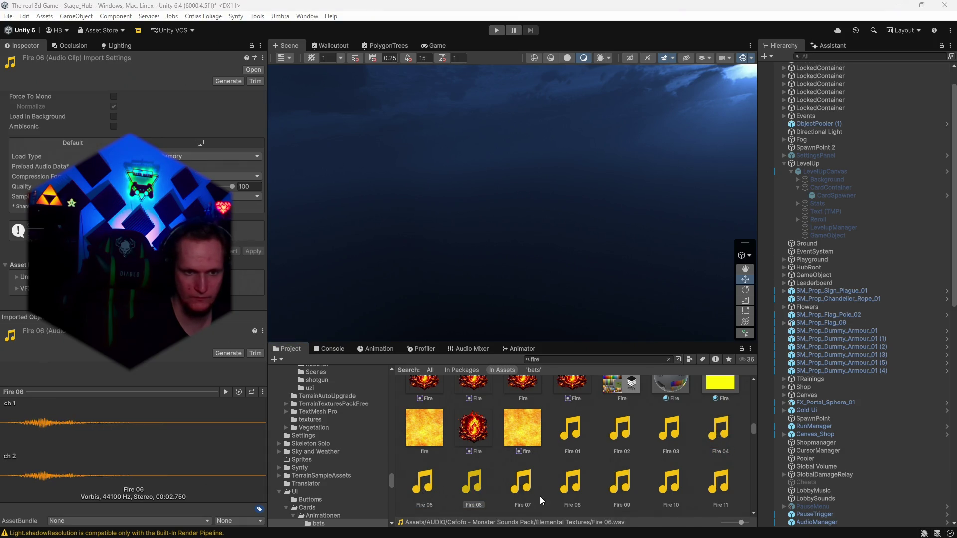
{"action": "left_click", "coordinate": [526, 492]}
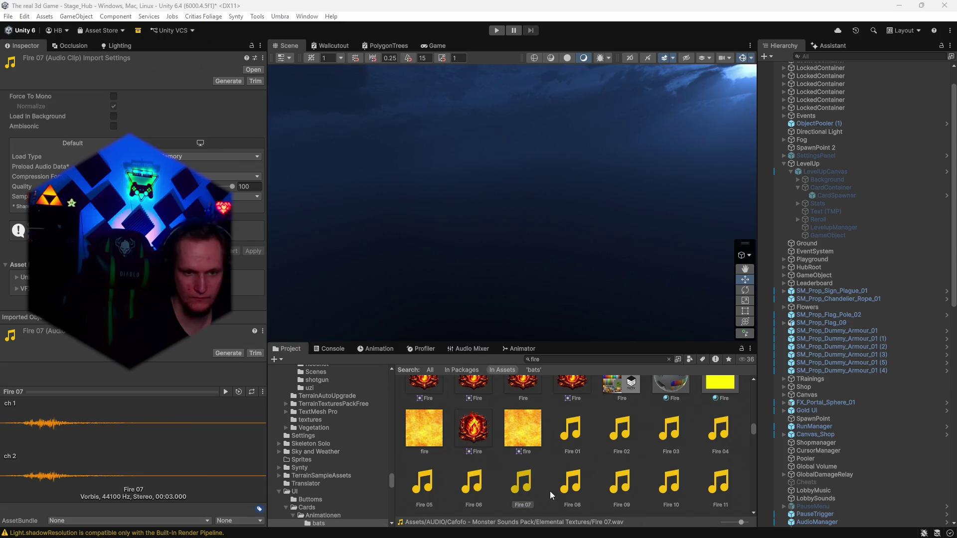
{"action": "left_click", "coordinate": [580, 493]}
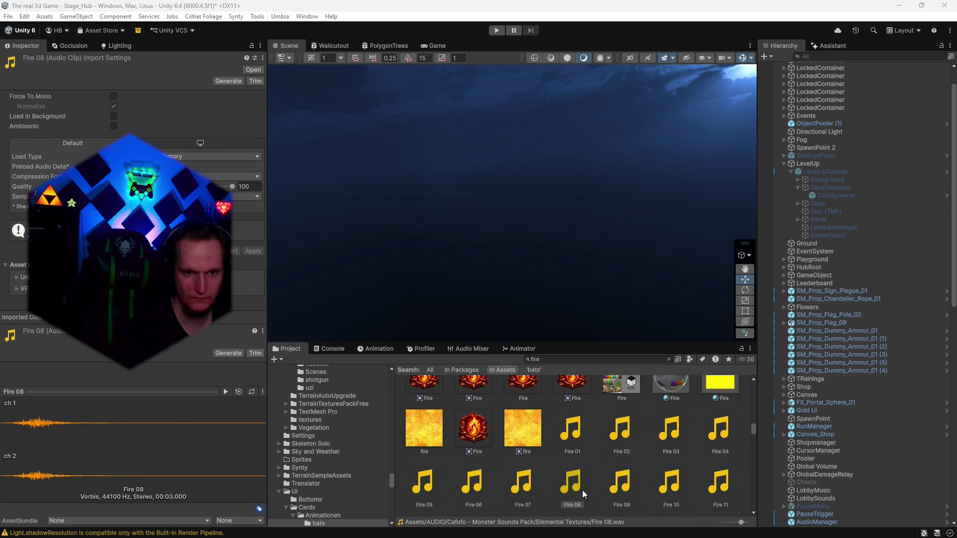
{"action": "left_click", "coordinate": [622, 491]}
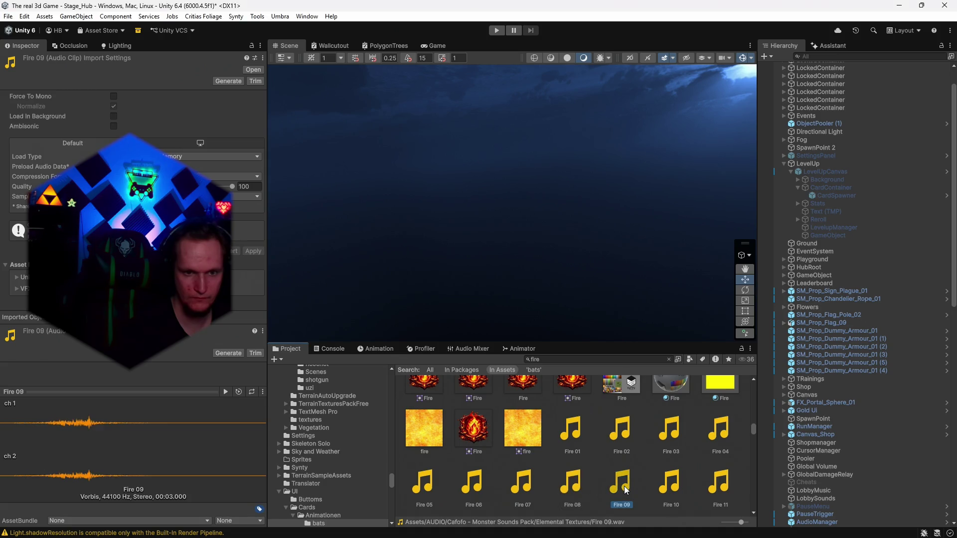
{"action": "left_click", "coordinate": [669, 490]}
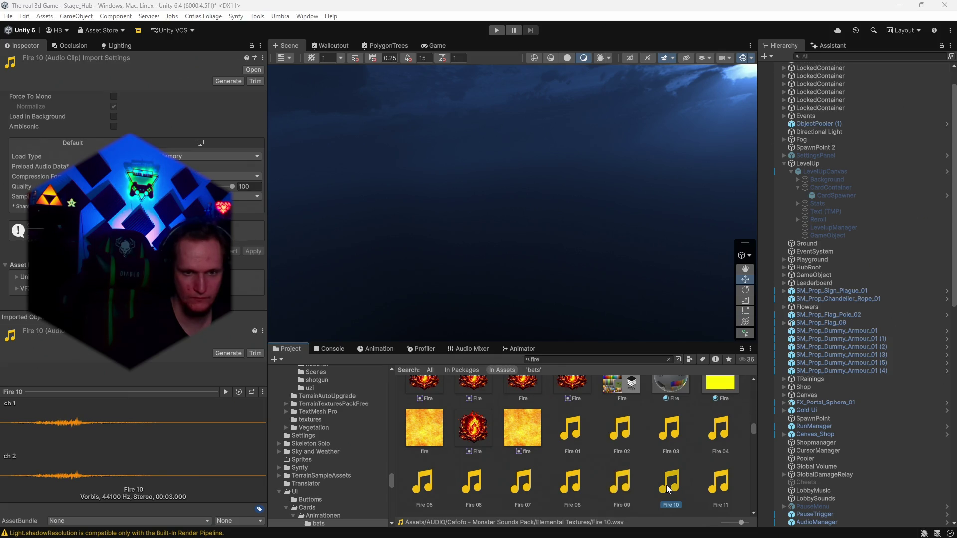
{"action": "left_click", "coordinate": [722, 488]}
{"action": "scroll", "coordinate": [651, 457], "scroll_direction": "down", "scroll_amount": 2}
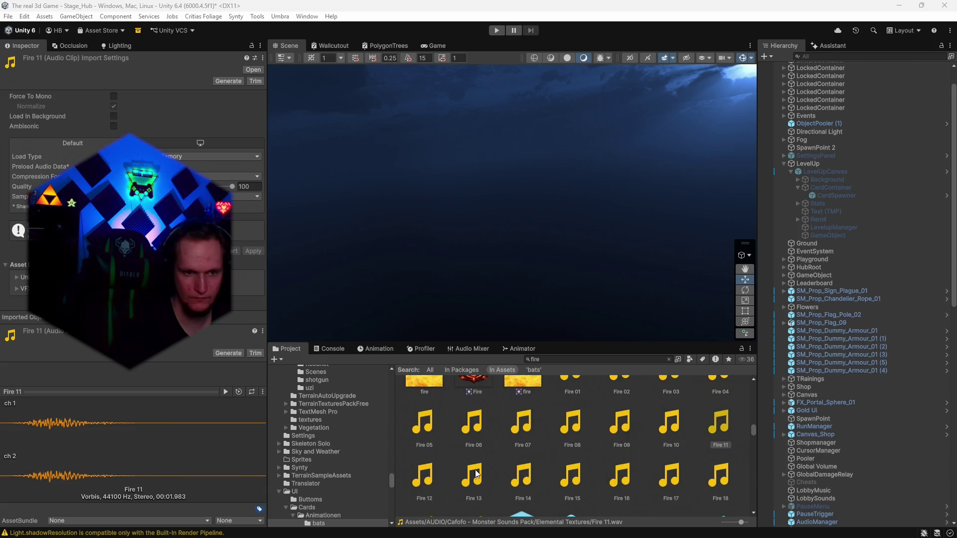
Preview Fire 12 and 13, then compare Fire 08, 09 and 07.
{"action": "left_click", "coordinate": [438, 483]}
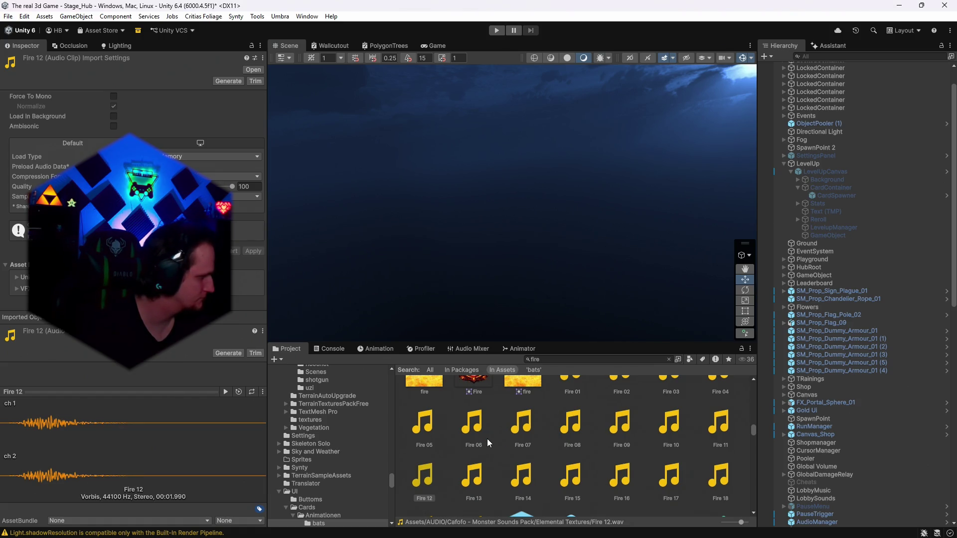
{"action": "key", "text": "Right"}
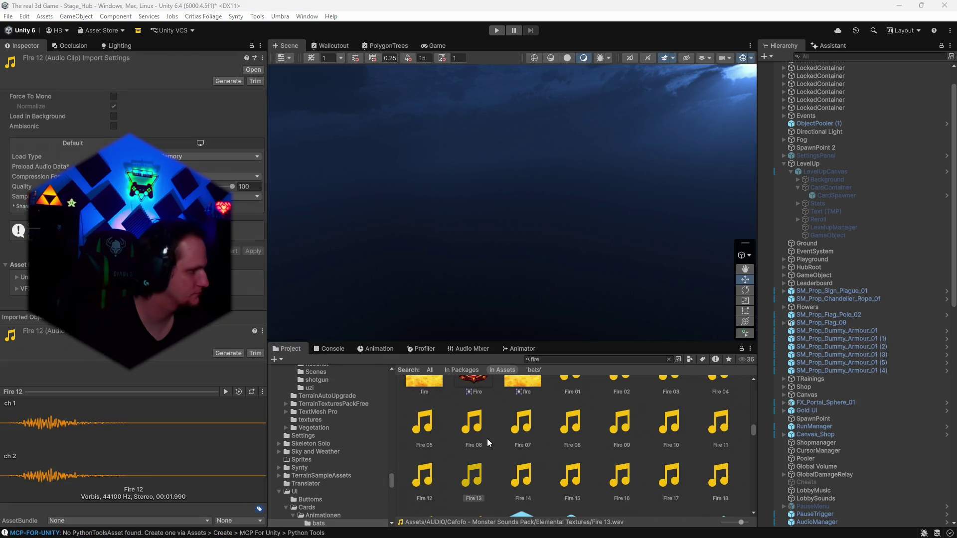
{"action": "left_click", "coordinate": [570, 427]}
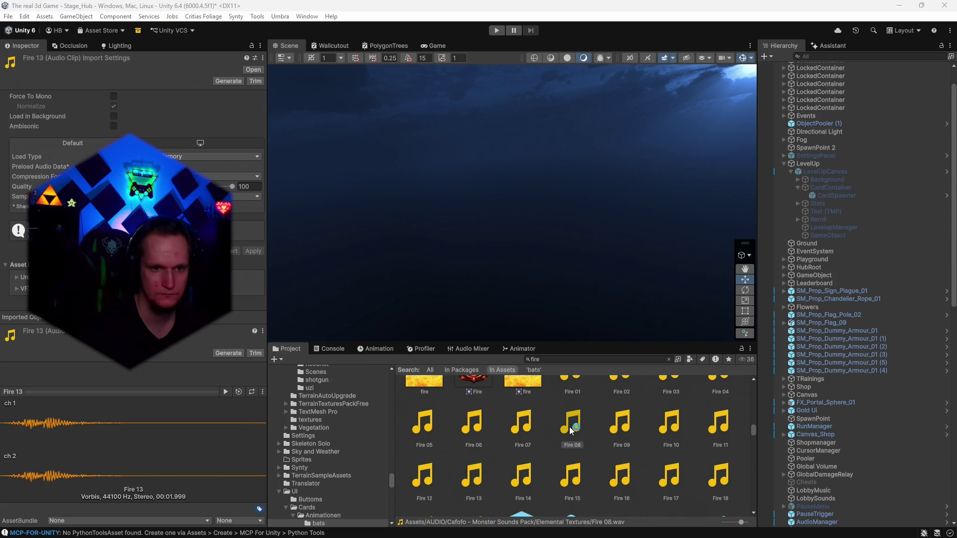
{"action": "left_click", "coordinate": [632, 428]}
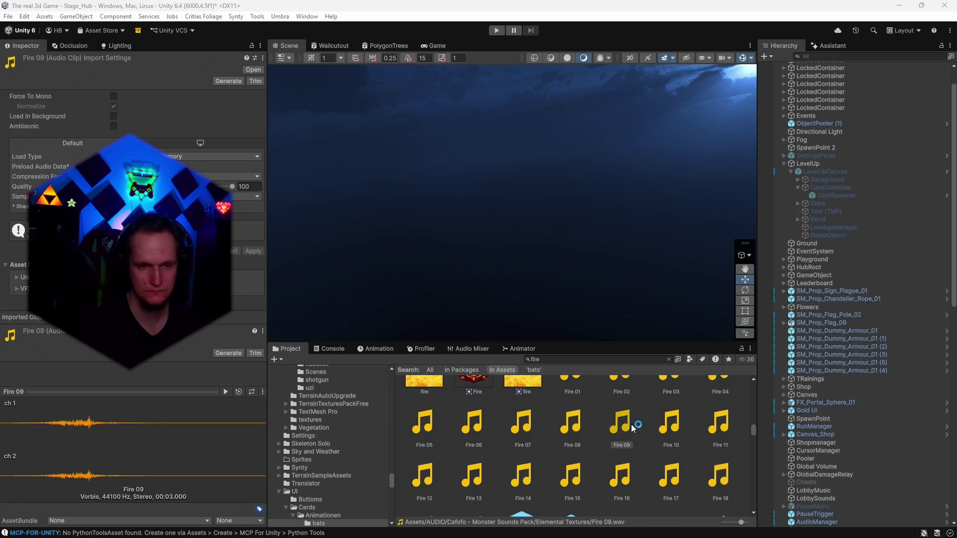
{"action": "left_click", "coordinate": [555, 429]}
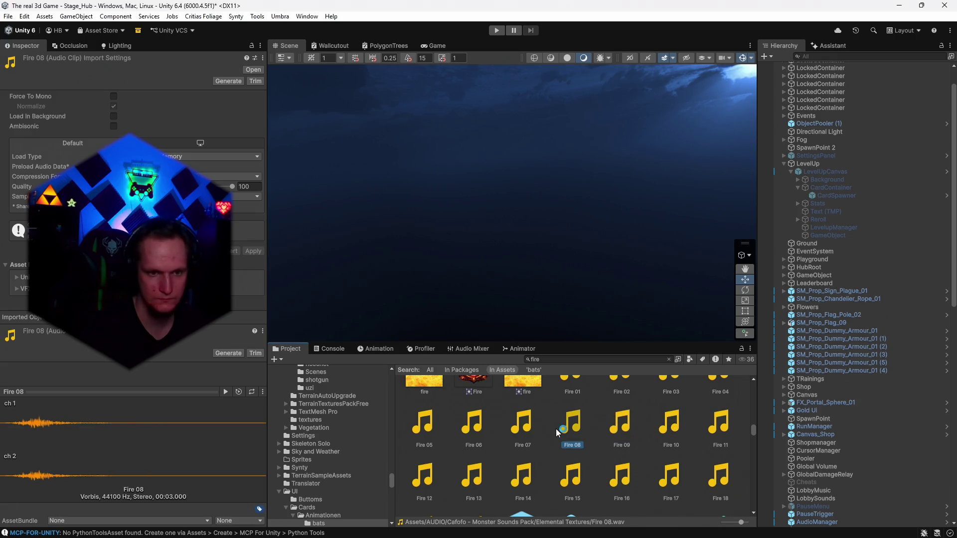
{"action": "left_click", "coordinate": [521, 435]}
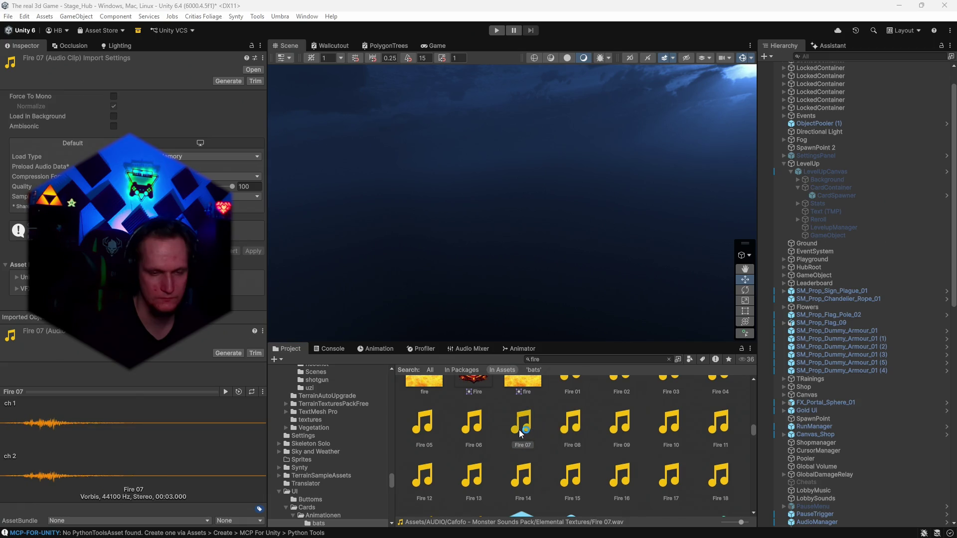
Preview Fire 16 back down to Fire 10 and settle on Fire 09.
{"action": "left_click", "coordinate": [617, 481]}
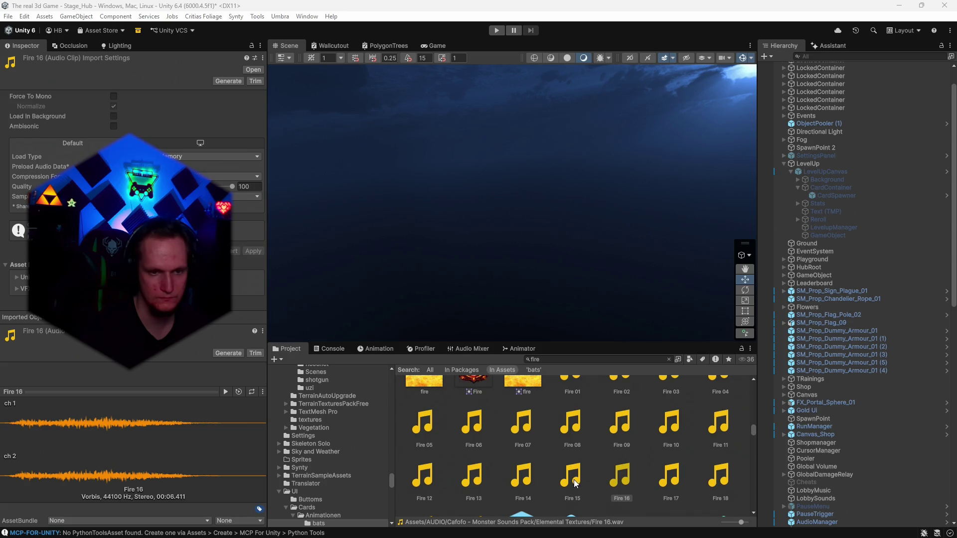
{"action": "left_click", "coordinate": [573, 480]}
{"action": "left_click", "coordinate": [518, 477]}
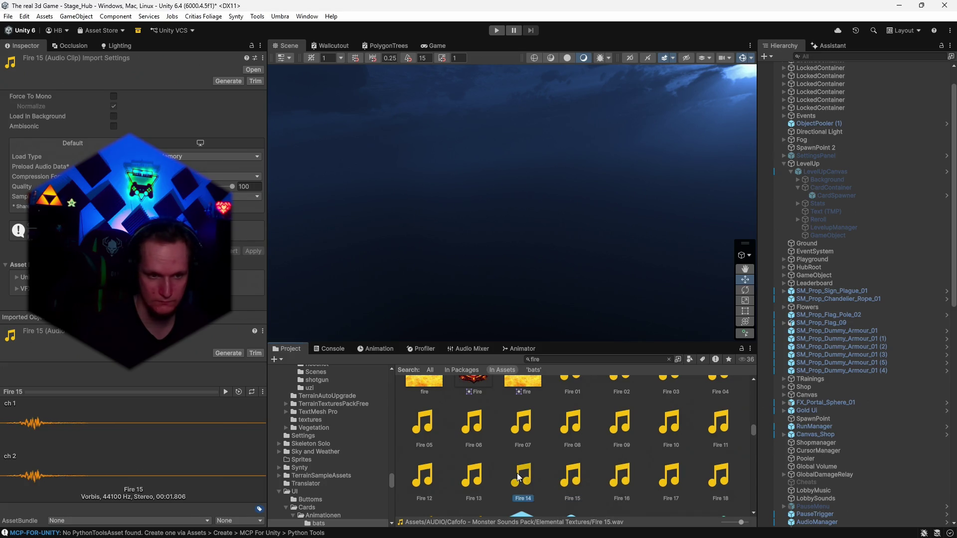
{"action": "left_click", "coordinate": [476, 479]}
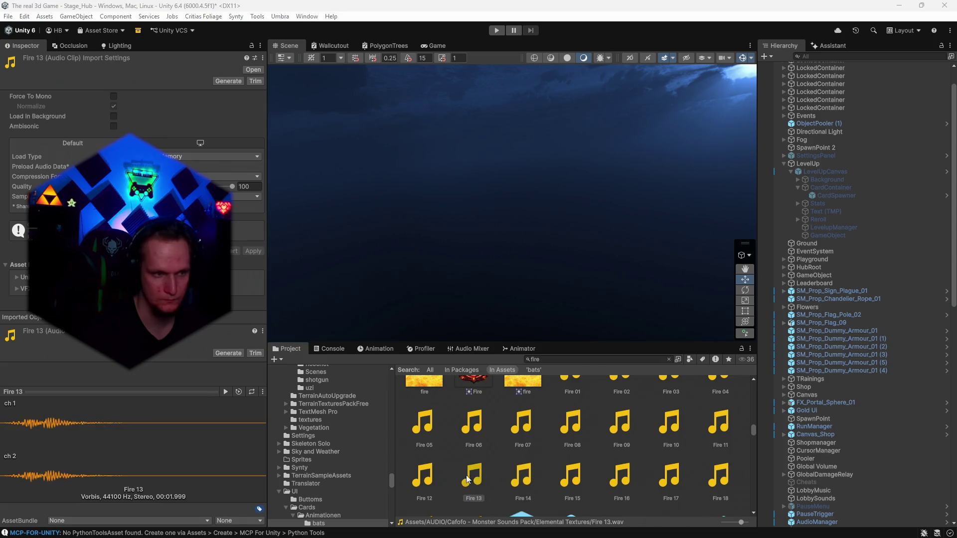
{"action": "left_click", "coordinate": [708, 424]}
{"action": "scroll", "coordinate": [648, 448], "scroll_direction": "up", "scroll_amount": 1}
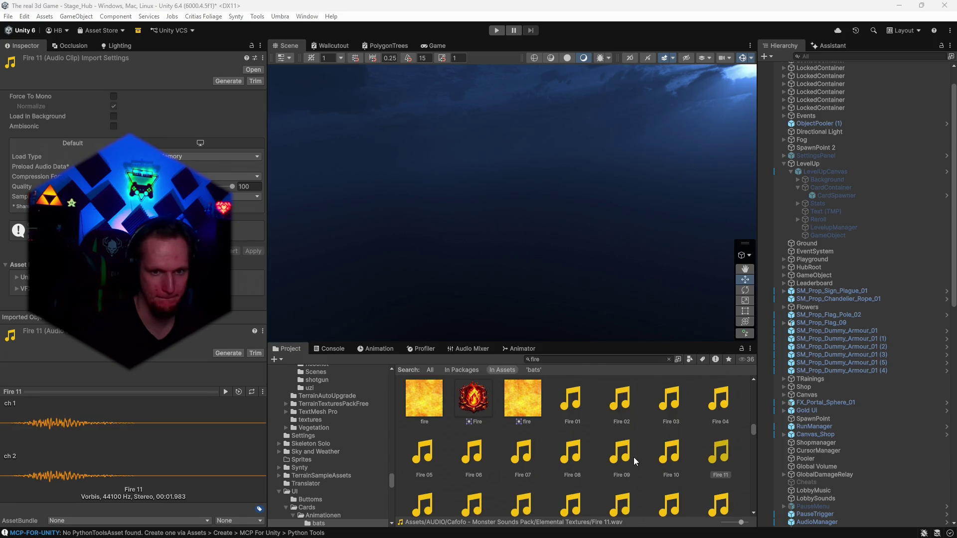
{"action": "left_click", "coordinate": [665, 451]}
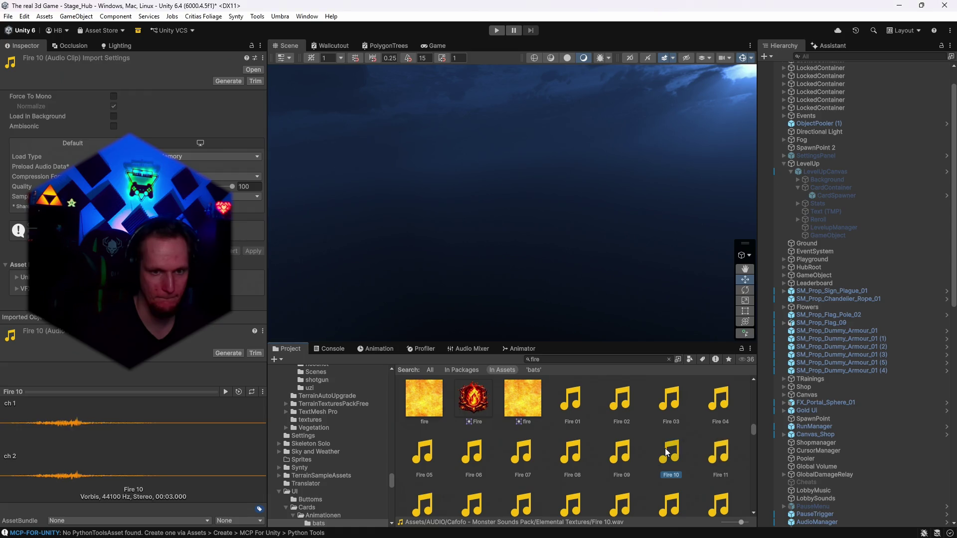
{"action": "left_click", "coordinate": [619, 455]}
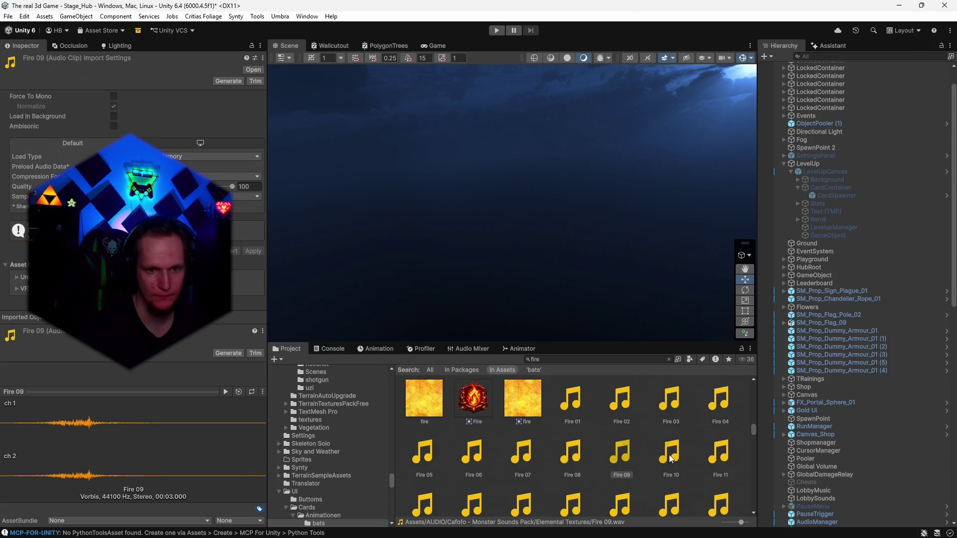
{"action": "left_click", "coordinate": [628, 459]}
{"action": "double_click", "coordinate": [566, 357]}
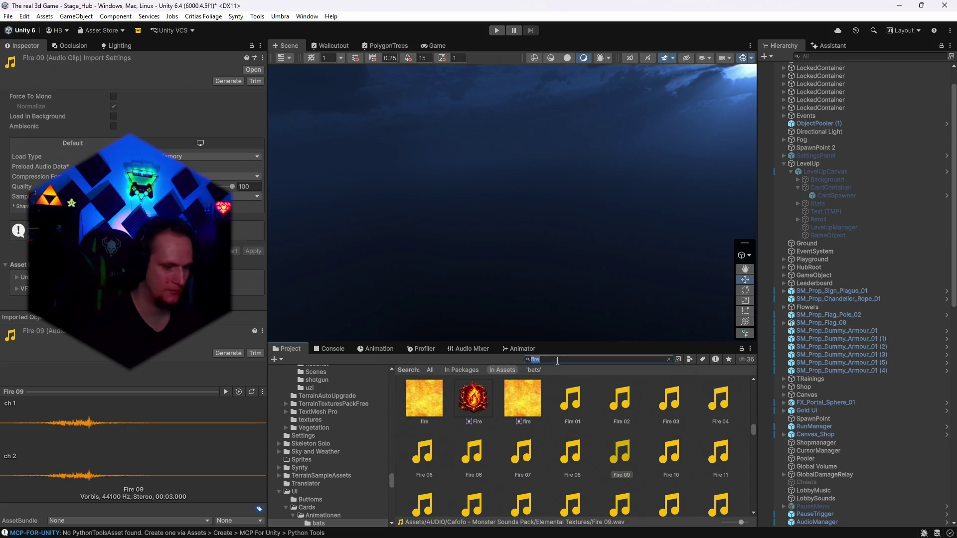
Search 'bats', open the bats folder, and set Fire 09 as Reroll's UI Button SFX Click Override.
{"action": "type", "text": "bats"}
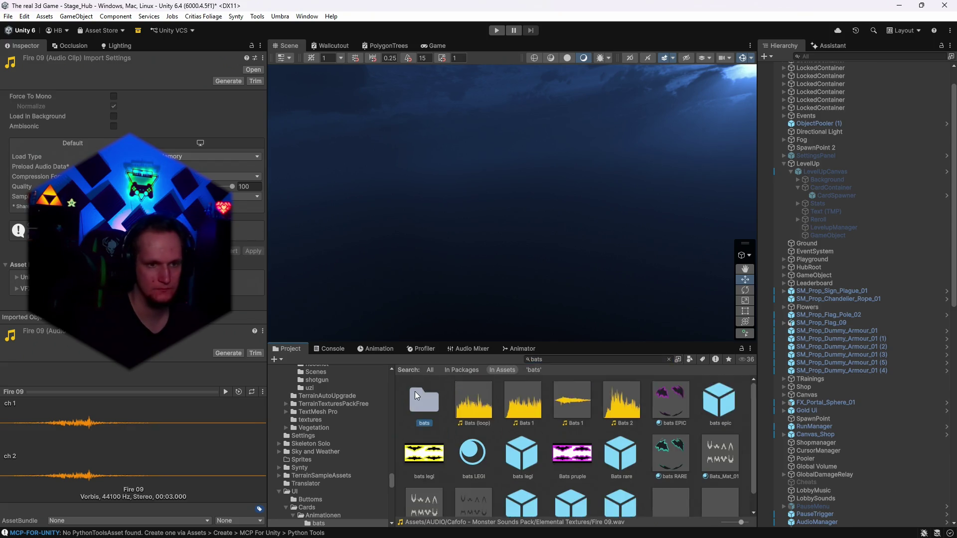
{"action": "double_click", "coordinate": [415, 391]}
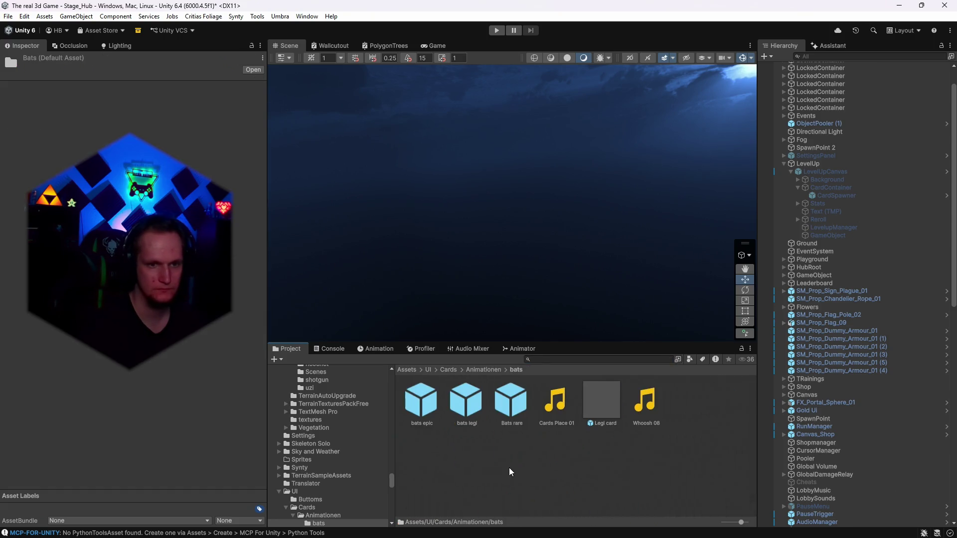
{"action": "left_click", "coordinate": [830, 196]}
{"action": "scroll", "coordinate": [184, 400], "scroll_direction": "down", "scroll_amount": 15}
{"action": "scroll", "coordinate": [185, 398], "scroll_direction": "down", "scroll_amount": 10}
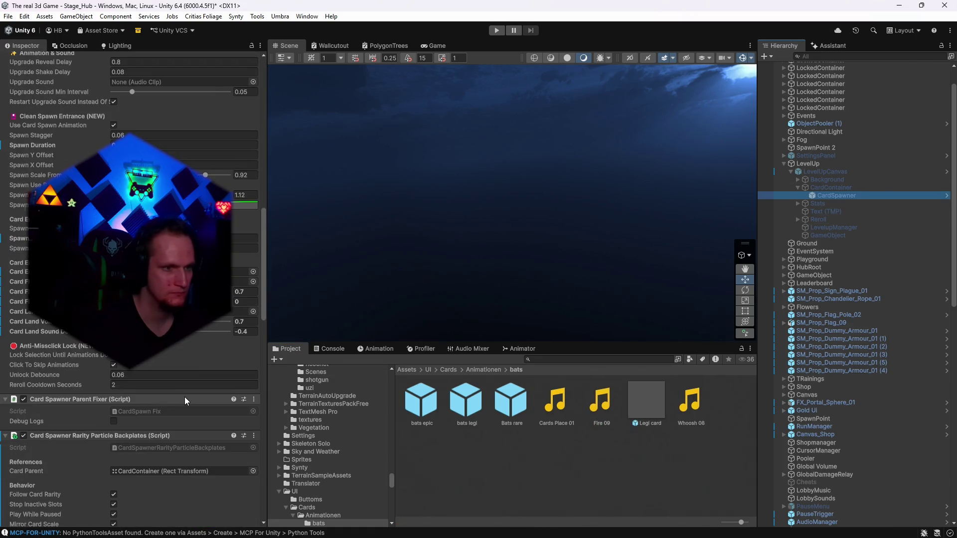
{"action": "scroll", "coordinate": [186, 397], "scroll_direction": "up", "scroll_amount": 5}
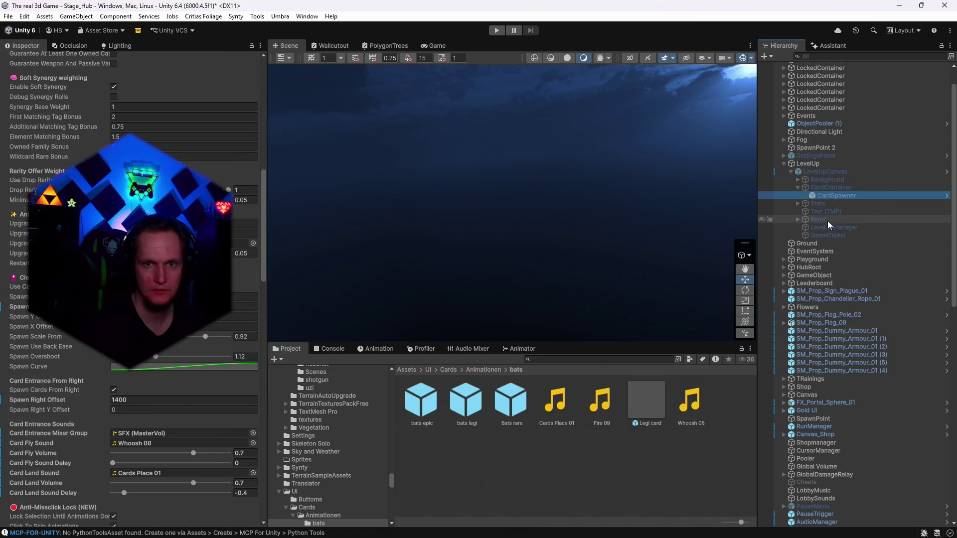
{"action": "left_click", "coordinate": [829, 221]}
{"action": "mouse_move", "coordinate": [603, 412]}
{"action": "left_mouse_down"}
{"action": "mouse_move", "coordinate": [176, 397]}
{"action": "mouse_move", "coordinate": [139, 388]}
{"action": "left_mouse_up"}
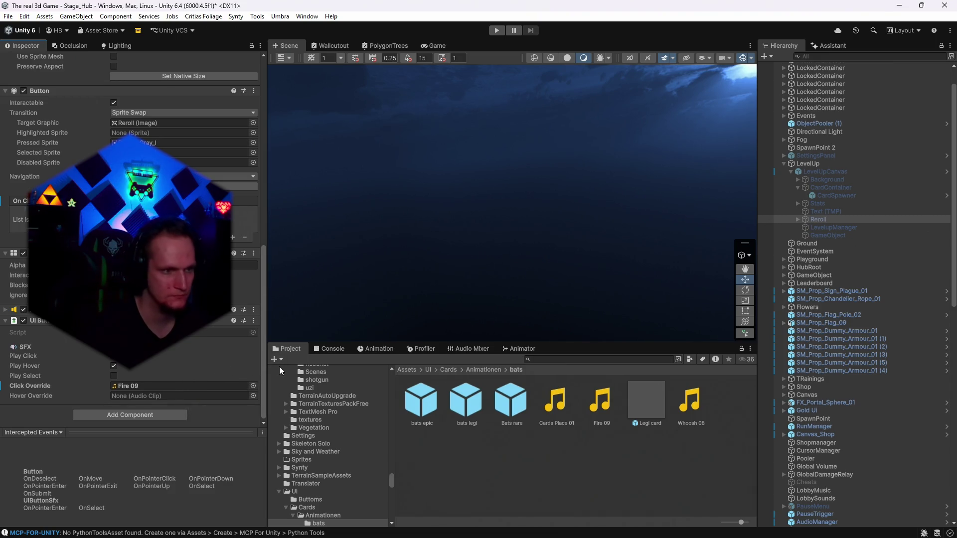
{"action": "scroll", "coordinate": [822, 217], "scroll_direction": "up", "scroll_amount": 2}
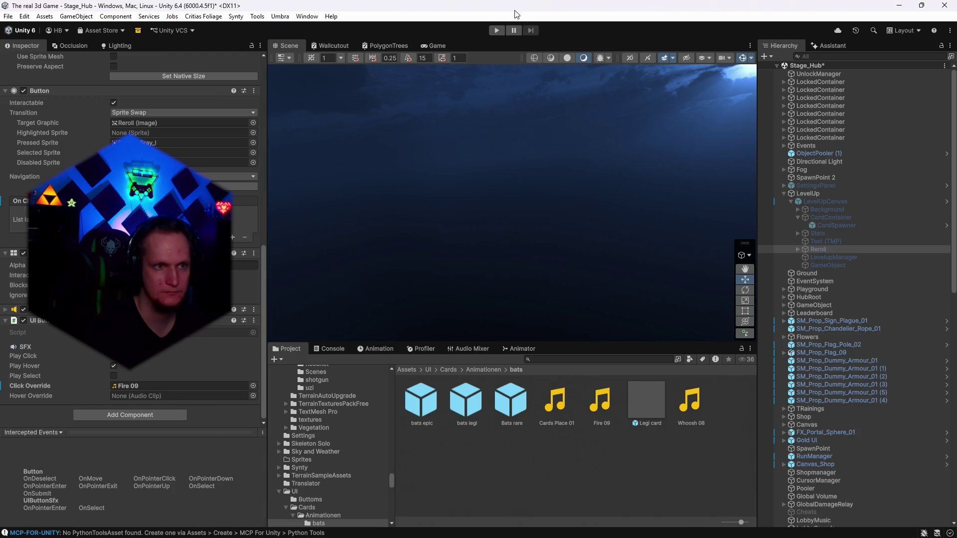
Enter Play mode to reach the level-up card screen.
{"action": "left_click", "coordinate": [497, 30]}
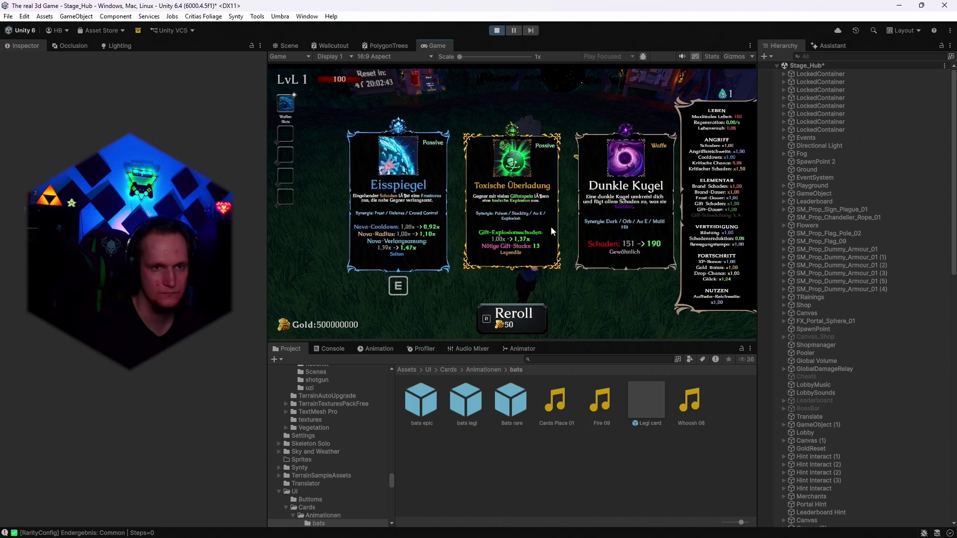
Reroll the level-up cards twice, raising the Reroll cost to 200, and select Reroll.
{"action": "key", "text": "r"}
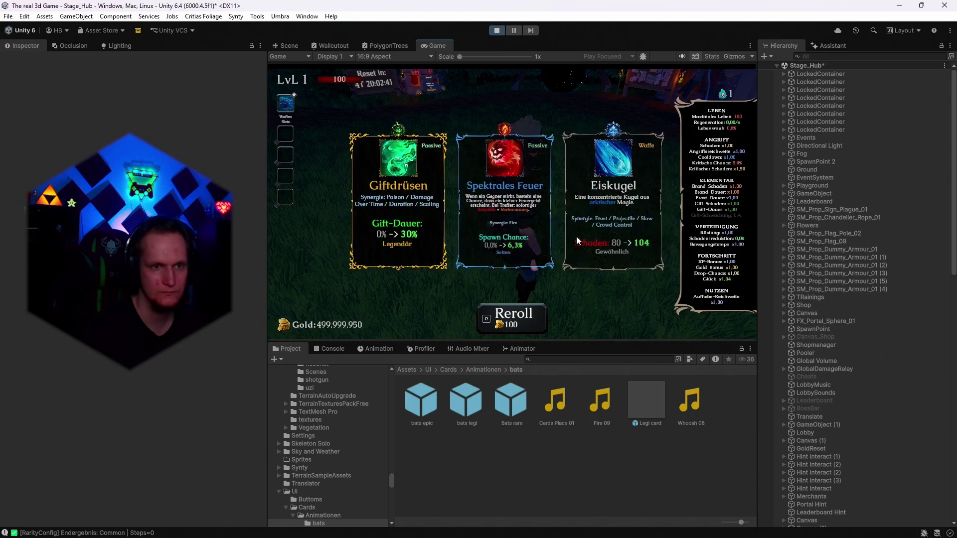
{"action": "key", "text": "r"}
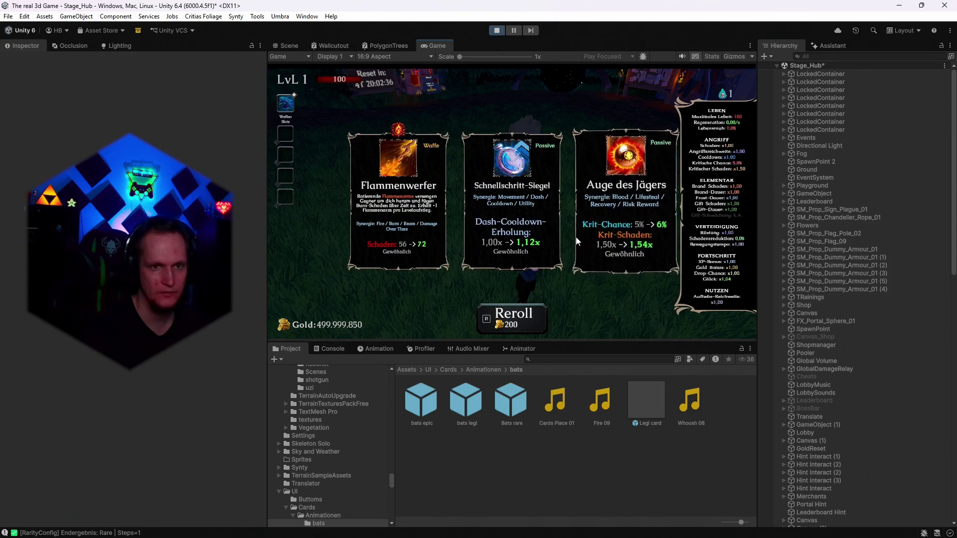
{"action": "scroll", "coordinate": [838, 256], "scroll_direction": "down", "scroll_amount": 15}
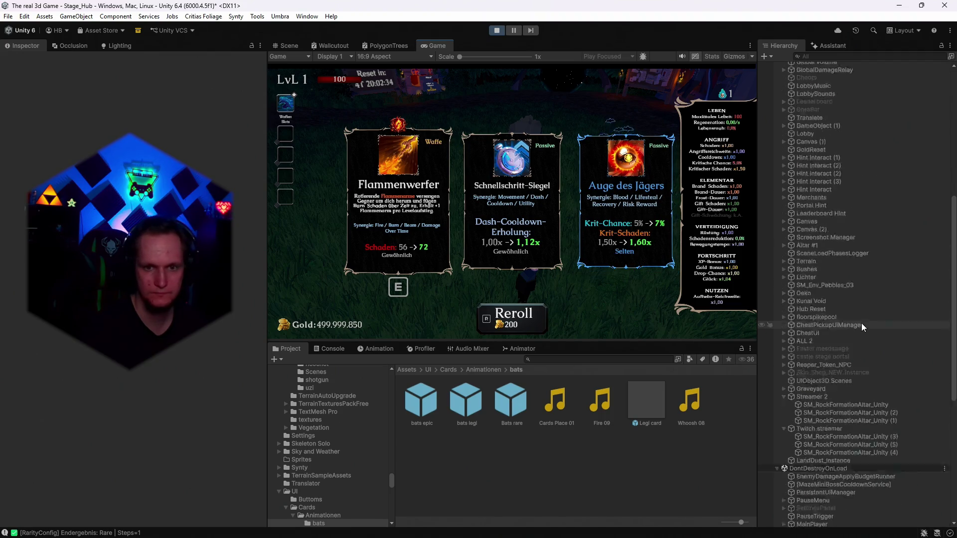
{"action": "scroll", "coordinate": [851, 337], "scroll_direction": "down", "scroll_amount": 2}
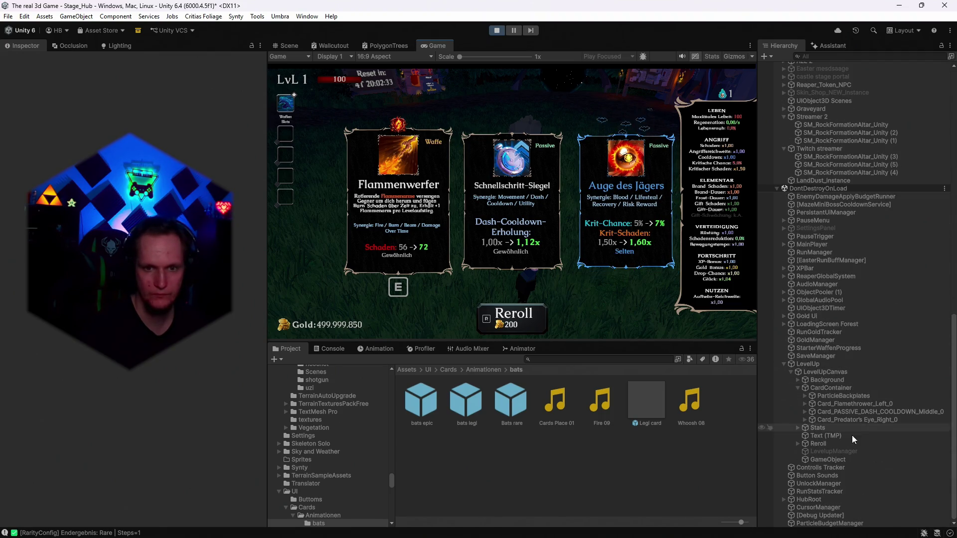
{"action": "left_click", "coordinate": [816, 443]}
Search the Project window for 'fire' assets.
{"action": "left_click", "coordinate": [568, 360]}
{"action": "type", "text": "fir"}
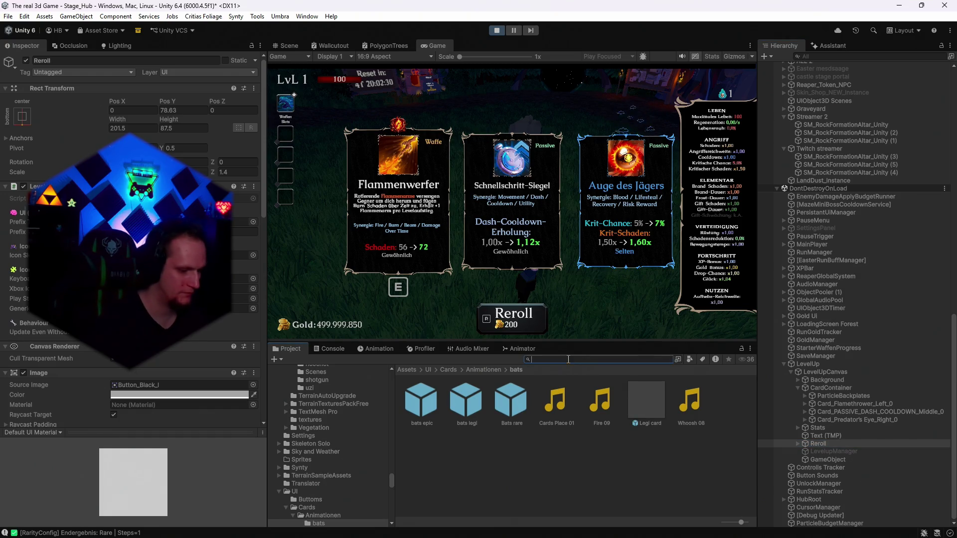
{"action": "type", "text": "e"}
{"action": "scroll", "coordinate": [638, 476], "scroll_direction": "down", "scroll_amount": 3}
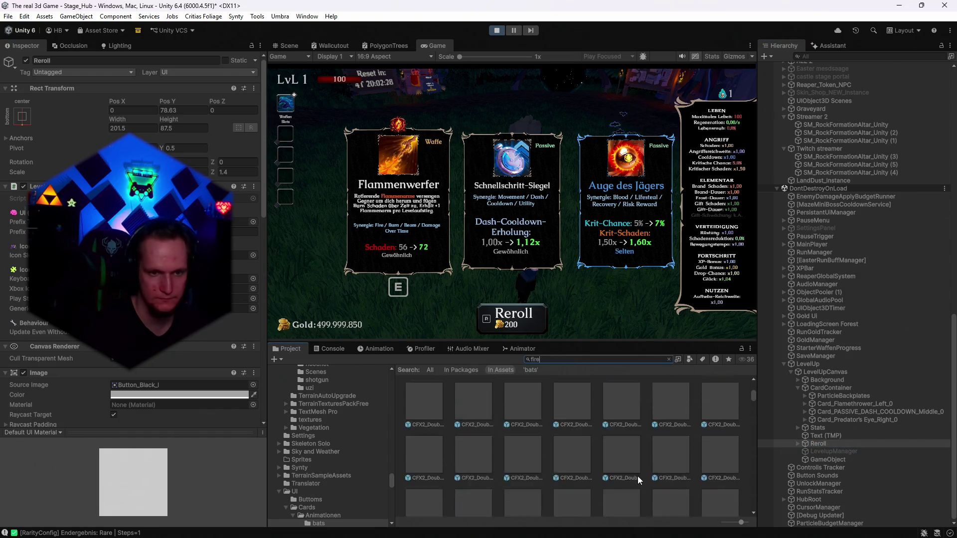
{"action": "scroll", "coordinate": [638, 476], "scroll_direction": "up", "scroll_amount": 1}
{"action": "scroll", "coordinate": [638, 476], "scroll_direction": "down", "scroll_amount": 5}
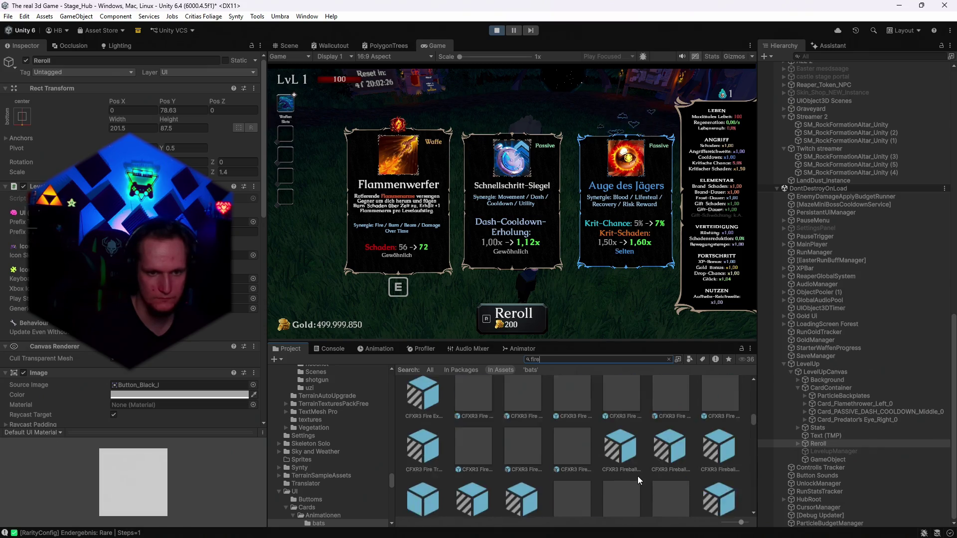
{"action": "scroll", "coordinate": [636, 477], "scroll_direction": "down", "scroll_amount": 5}
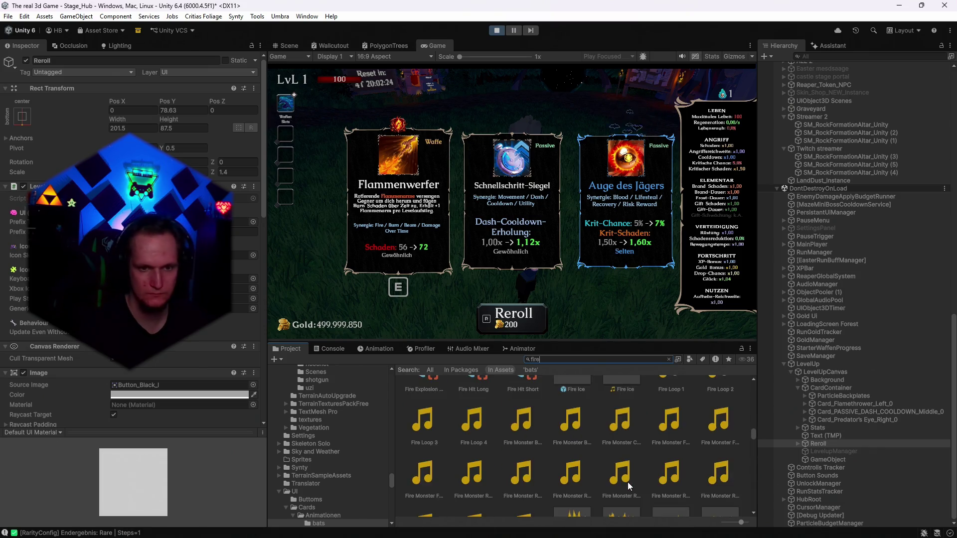
Preview Fire 02, 03, 04 and 09, and reroll once more for a 400 cost.
{"action": "scroll", "coordinate": [627, 482], "scroll_direction": "up", "scroll_amount": 3}
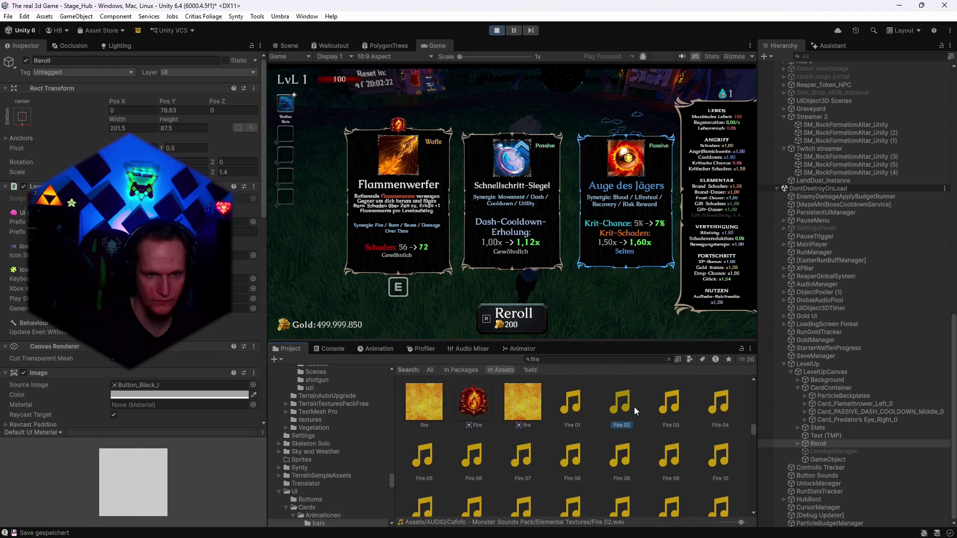
{"action": "left_click", "coordinate": [634, 407]}
{"action": "left_click", "coordinate": [674, 411]}
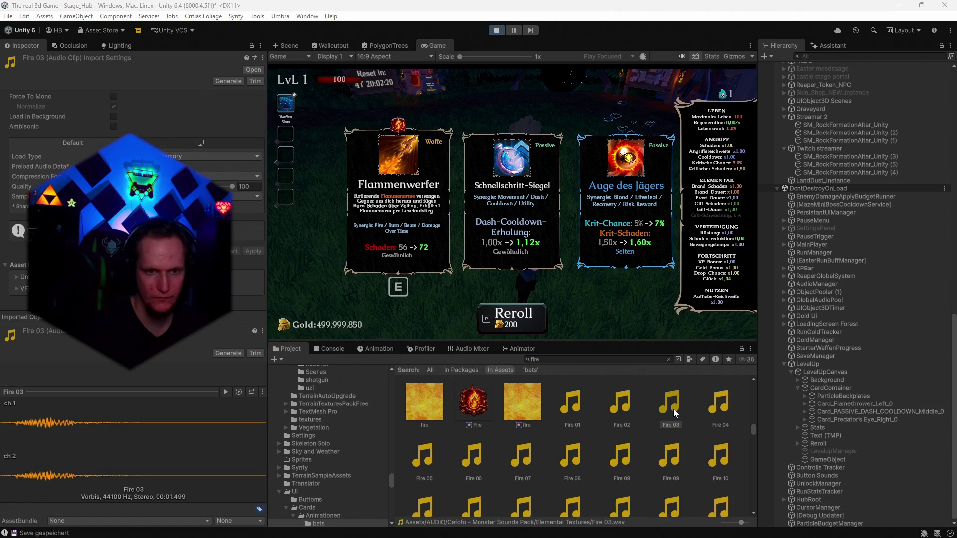
{"action": "left_click", "coordinate": [732, 409]}
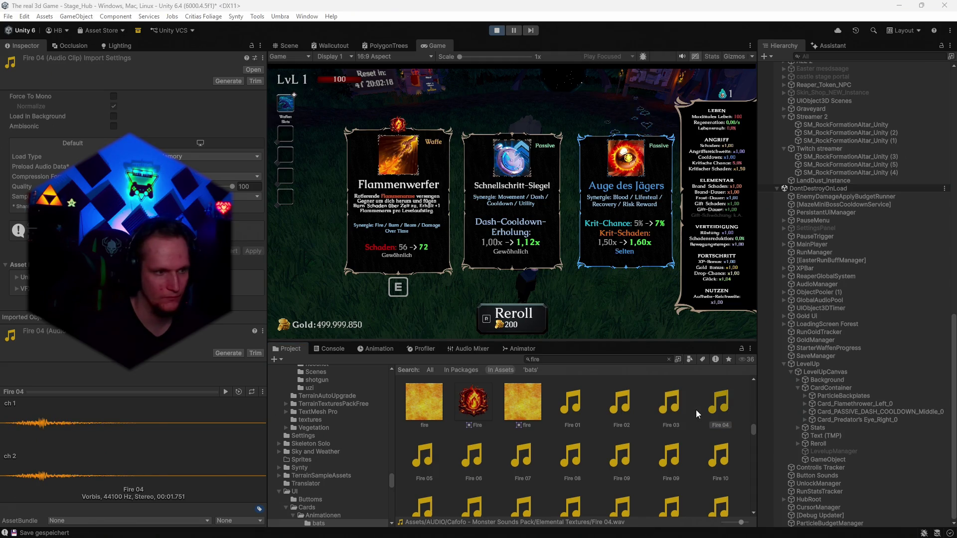
{"action": "left_click", "coordinate": [620, 461]}
{"action": "scroll", "coordinate": [620, 461], "scroll_direction": "down", "scroll_amount": 1}
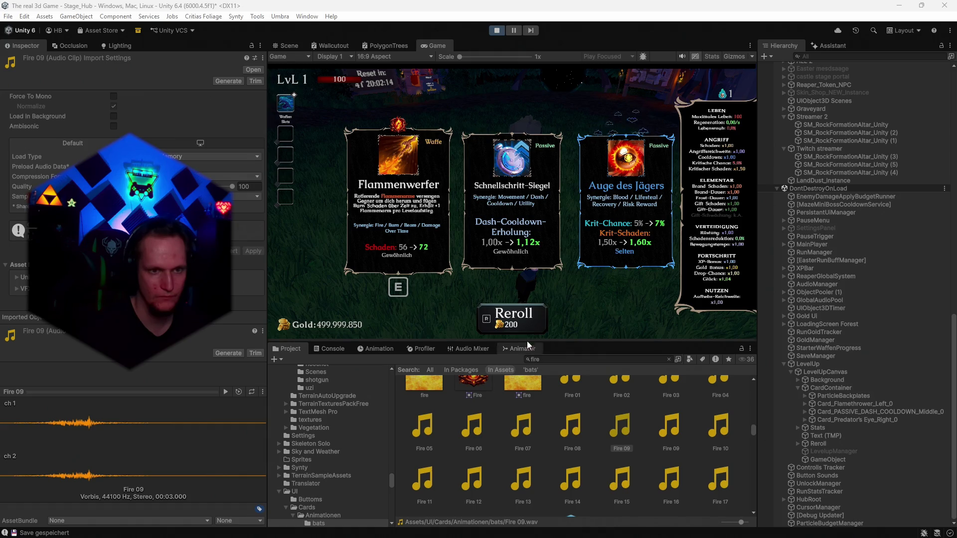
{"action": "key", "text": "r"}
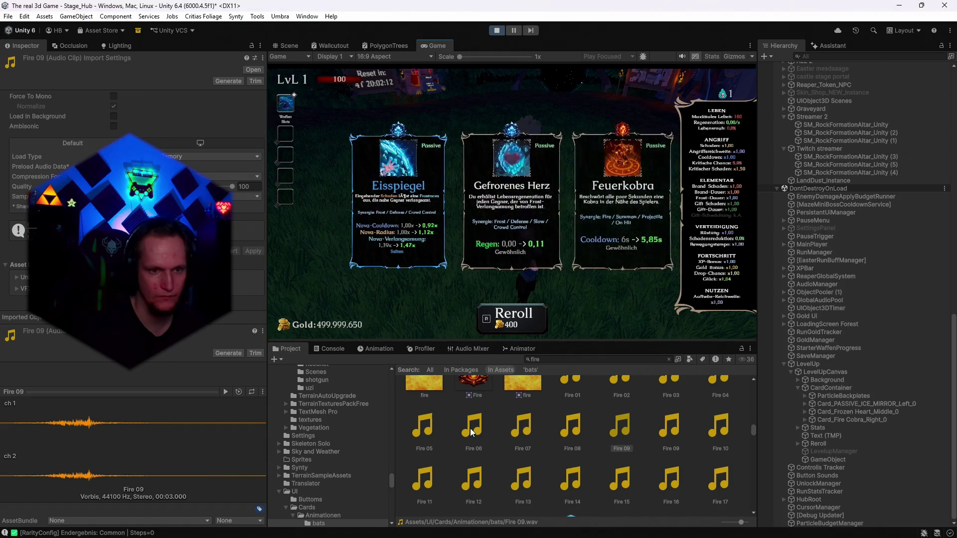
Preview Fire 06, 09, 07 and Fire 11 through Fire 16.
{"action": "left_click", "coordinate": [472, 432]}
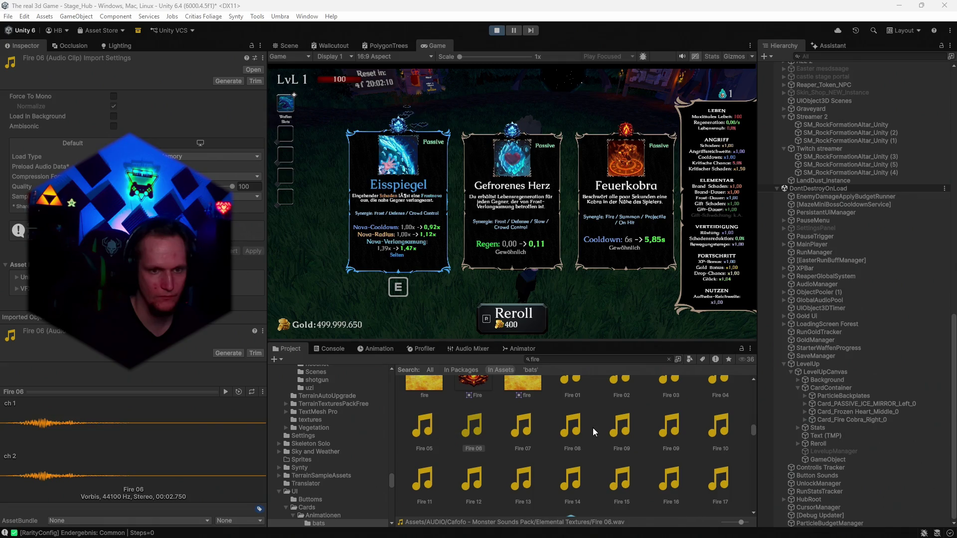
{"action": "left_click", "coordinate": [612, 427]}
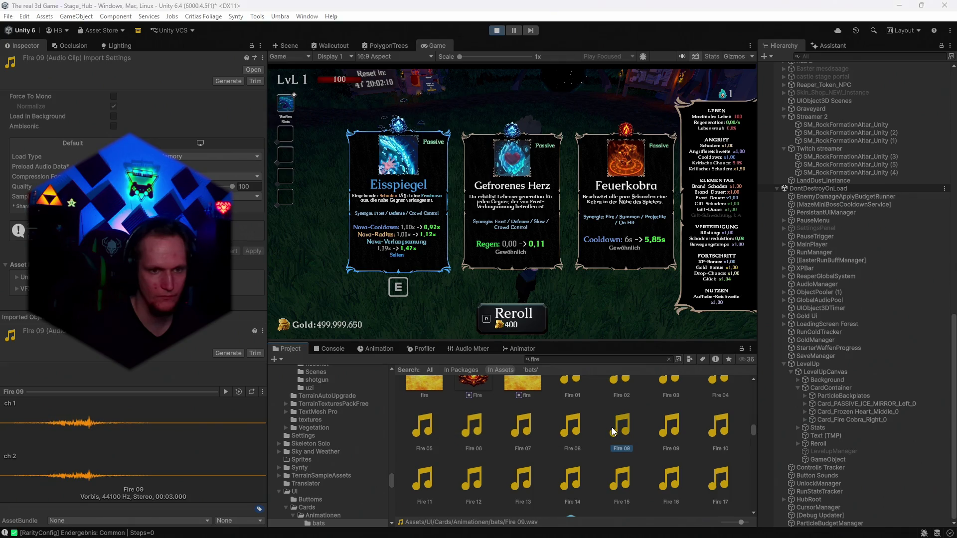
{"action": "left_click", "coordinate": [520, 422]}
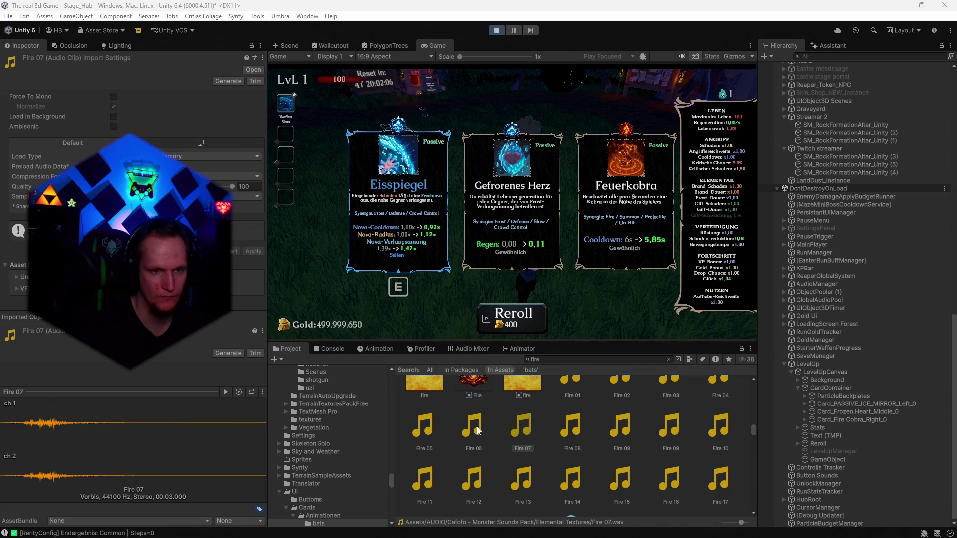
{"action": "left_click", "coordinate": [429, 477]}
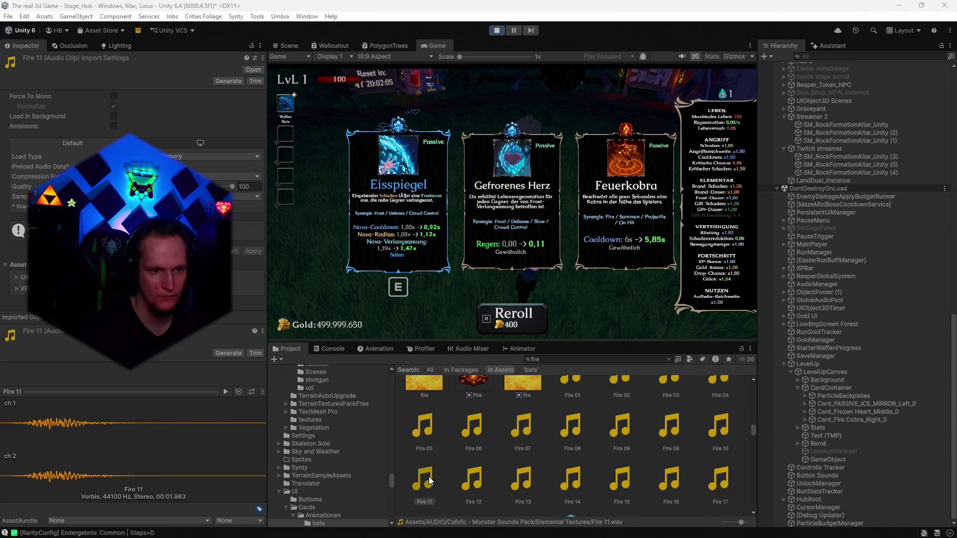
{"action": "left_click", "coordinate": [476, 483]}
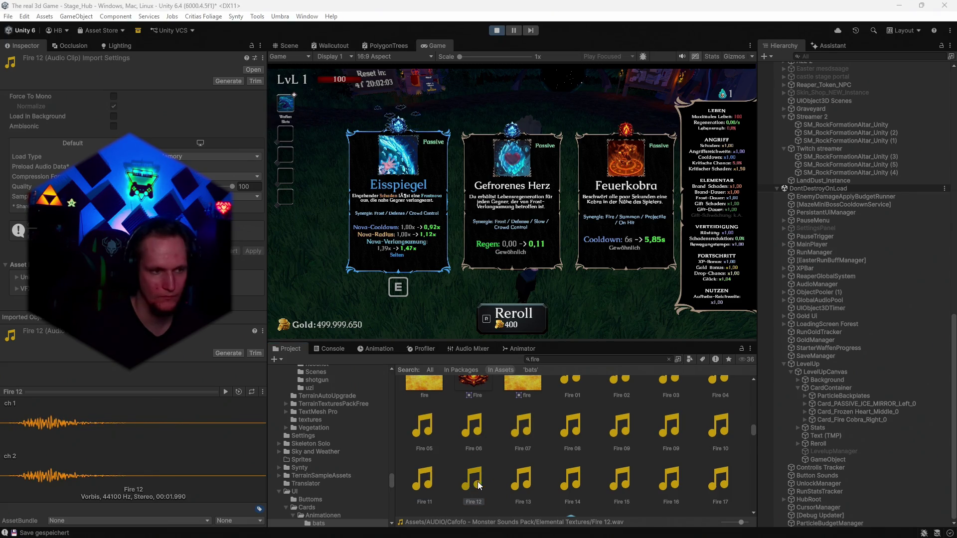
{"action": "left_click", "coordinate": [516, 477]}
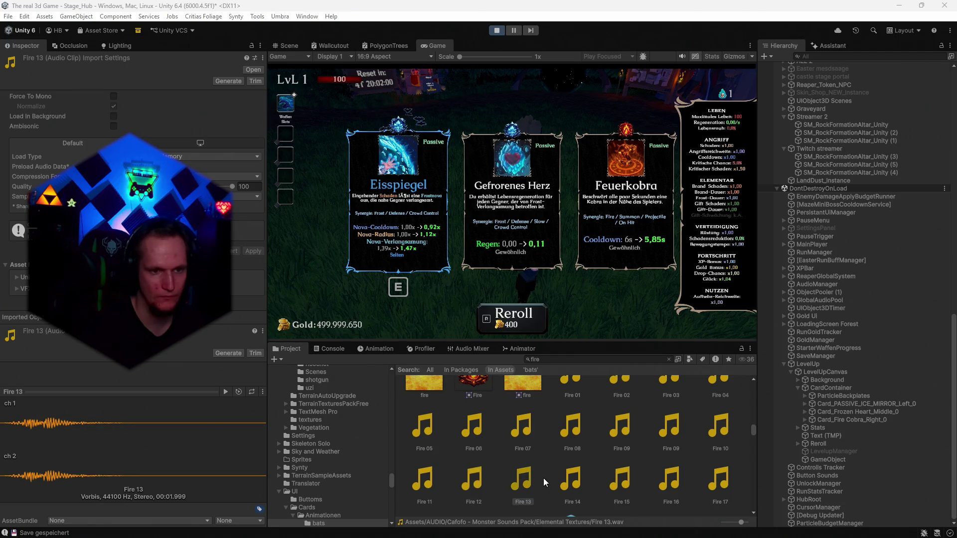
{"action": "left_click", "coordinate": [574, 485]}
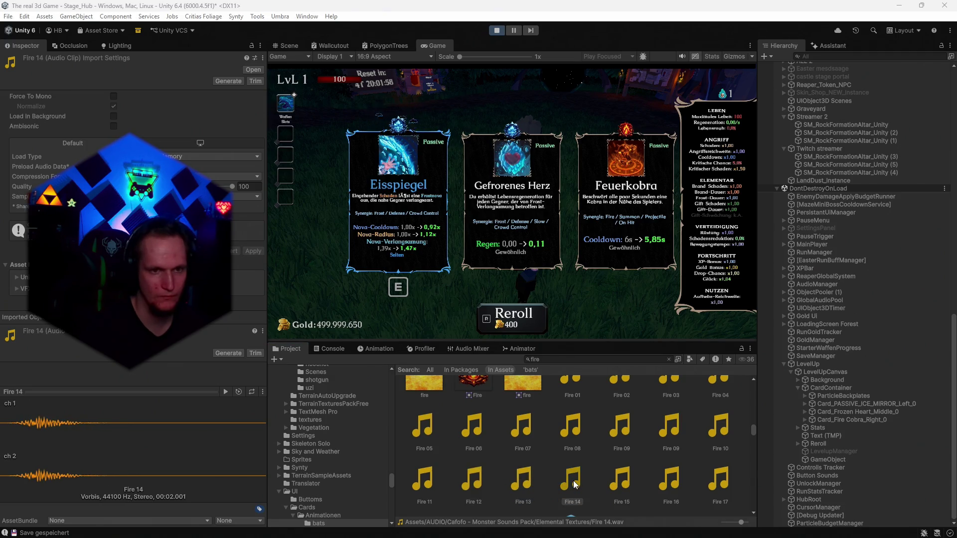
{"action": "left_click", "coordinate": [611, 477]}
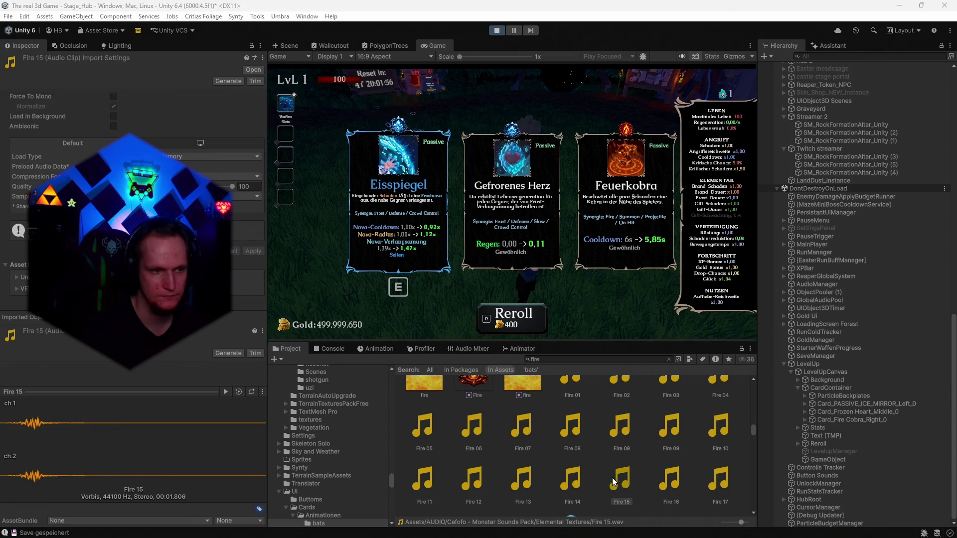
{"action": "left_click", "coordinate": [668, 486]}
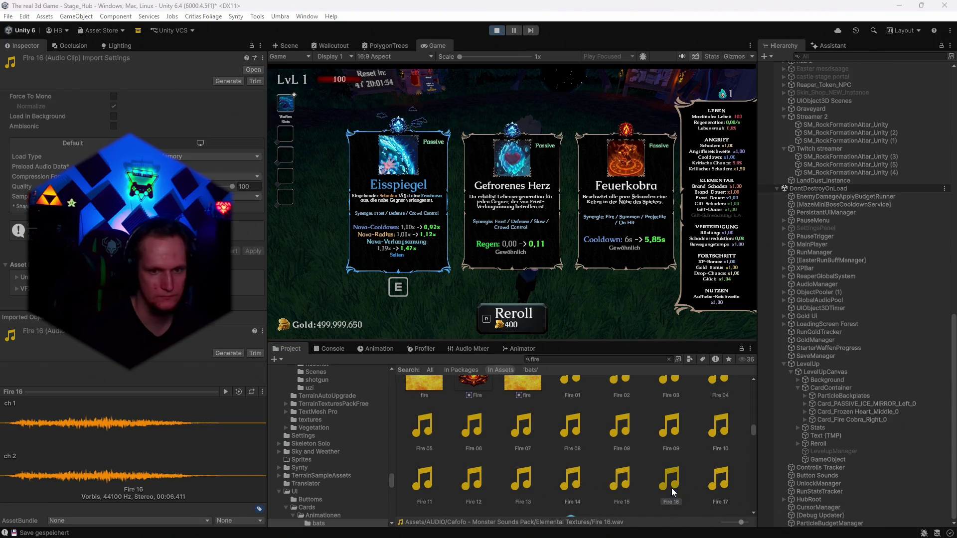
Preview Fire 17 to Fire 20, Fire Loop 2 and Fire Monster Combat Full_Loop.
{"action": "scroll", "coordinate": [671, 488], "scroll_direction": "down", "scroll_amount": 3}
{"action": "left_click", "coordinate": [720, 417]}
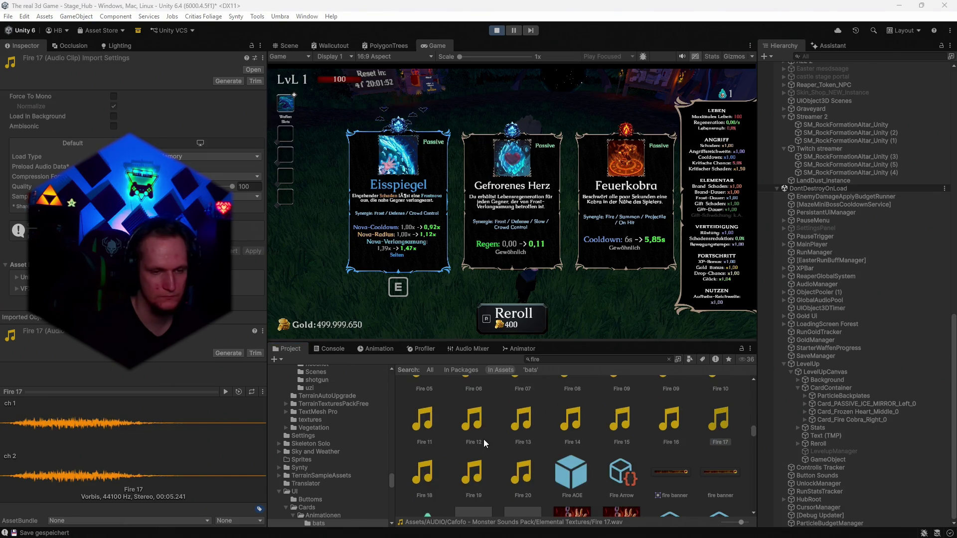
{"action": "left_click", "coordinate": [426, 481]}
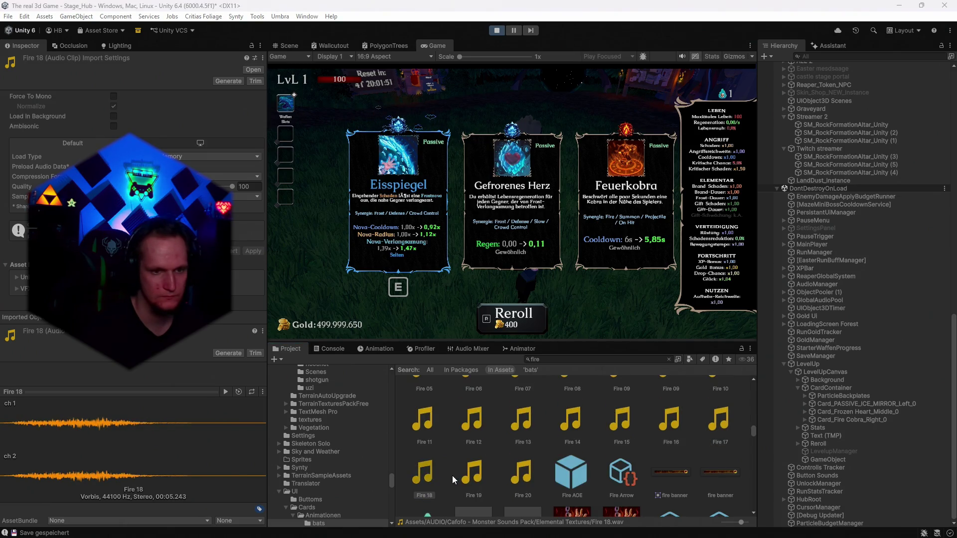
{"action": "left_click", "coordinate": [472, 477]}
{"action": "left_click", "coordinate": [515, 475]}
{"action": "scroll", "coordinate": [518, 474], "scroll_direction": "down", "scroll_amount": 3}
{"action": "scroll", "coordinate": [663, 451], "scroll_direction": "down", "scroll_amount": 3}
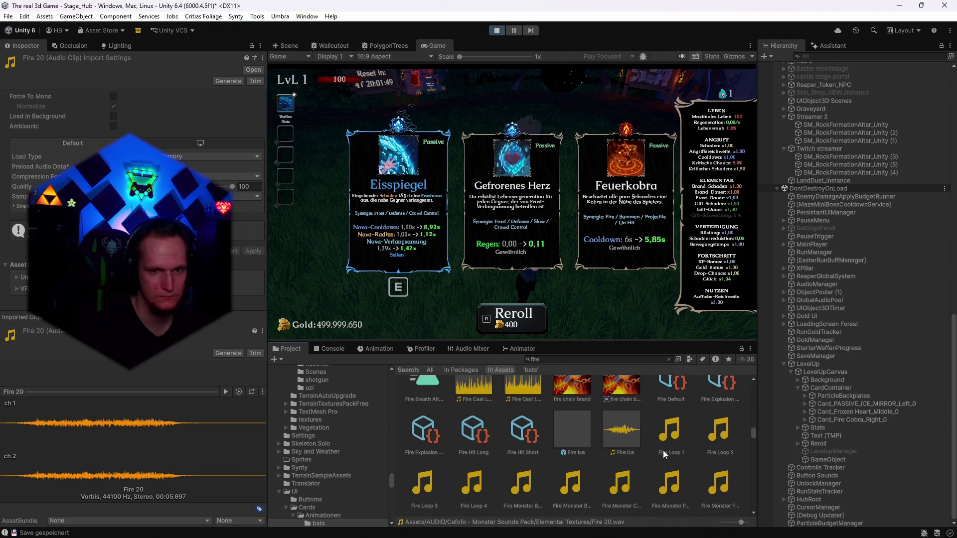
{"action": "left_click", "coordinate": [700, 438]}
{"action": "scroll", "coordinate": [693, 453], "scroll_direction": "down", "scroll_amount": 2}
{"action": "left_click", "coordinate": [613, 432]}
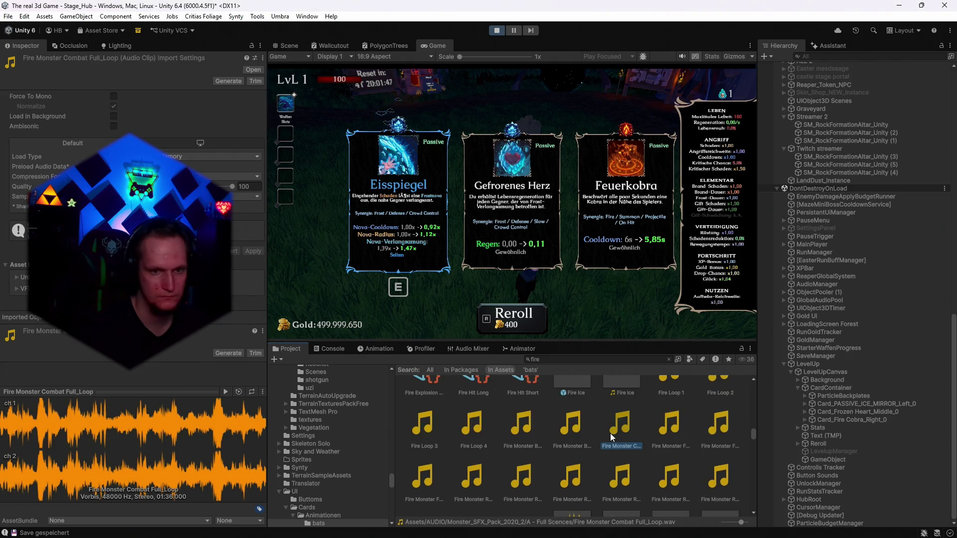
{"action": "scroll", "coordinate": [597, 435], "scroll_direction": "down", "scroll_amount": 3}
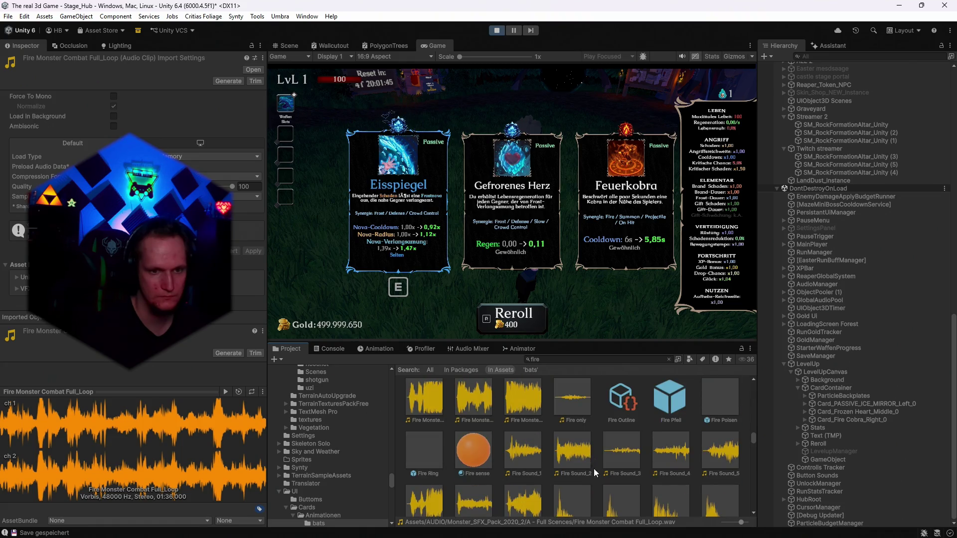
{"action": "scroll", "coordinate": [594, 468], "scroll_direction": "up", "scroll_amount": 10}
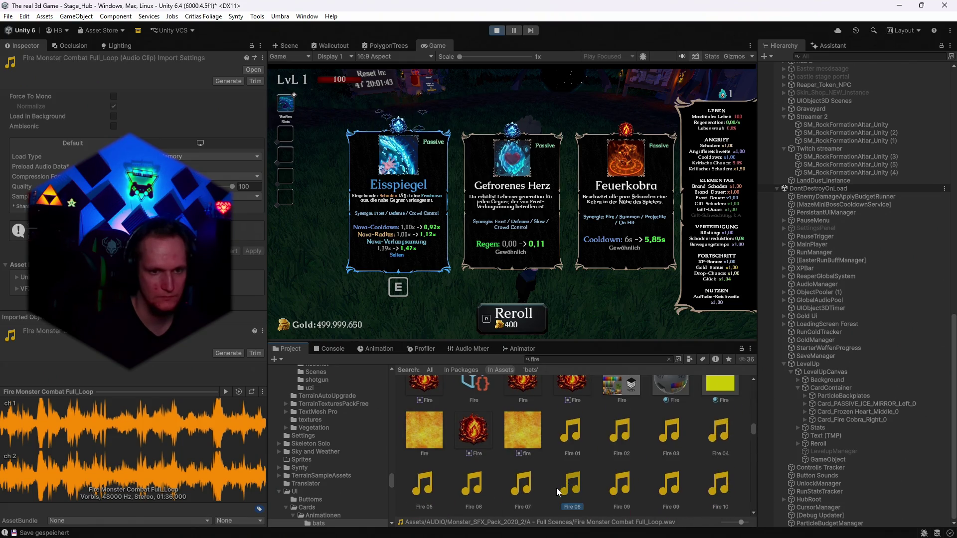
Compare against Fire 05, settle on Fire 06, and clear the 'fire' search.
{"action": "left_click", "coordinate": [557, 489]}
{"action": "left_click", "coordinate": [523, 486]}
{"action": "left_click", "coordinate": [456, 488]}
{"action": "left_click", "coordinate": [432, 485]}
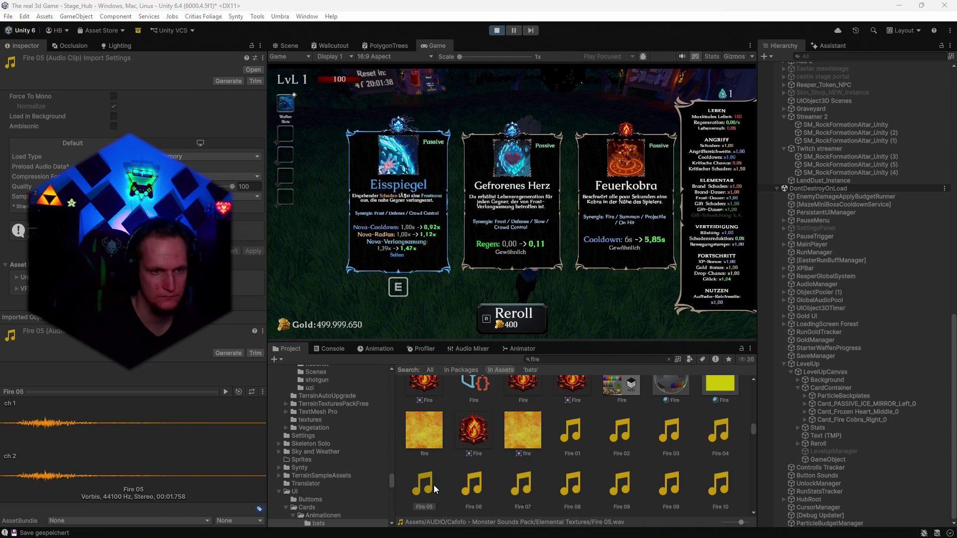
{"action": "left_click", "coordinate": [472, 491]}
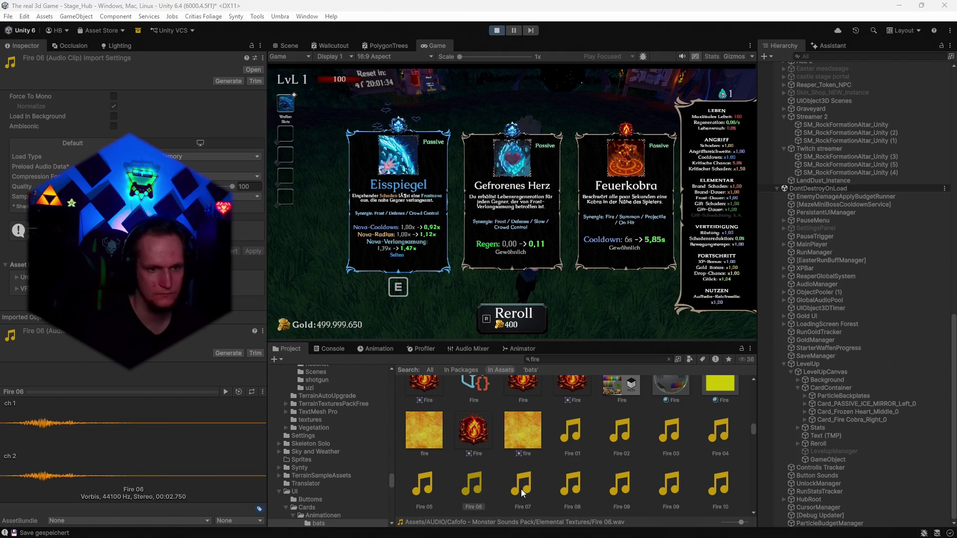
{"action": "left_click", "coordinate": [473, 487]}
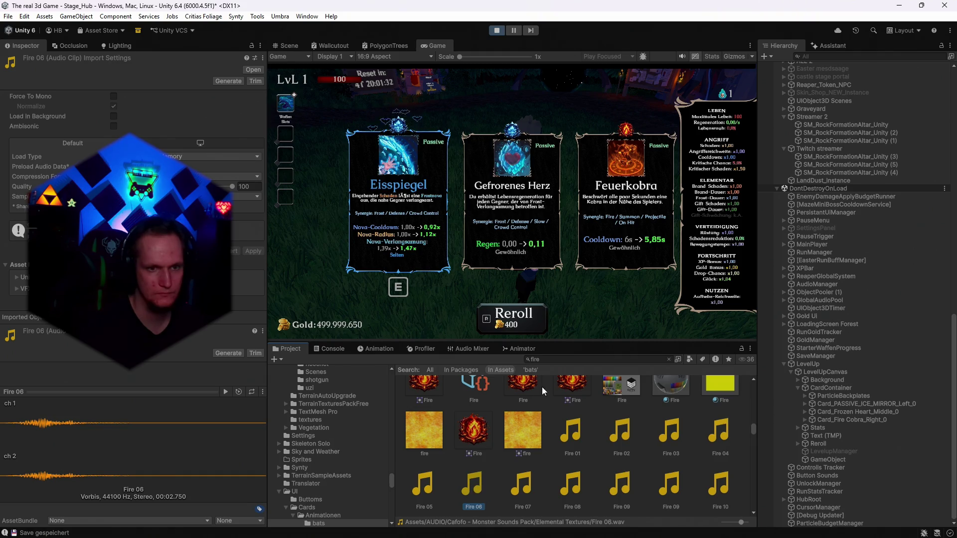
{"action": "left_click", "coordinate": [551, 359]}
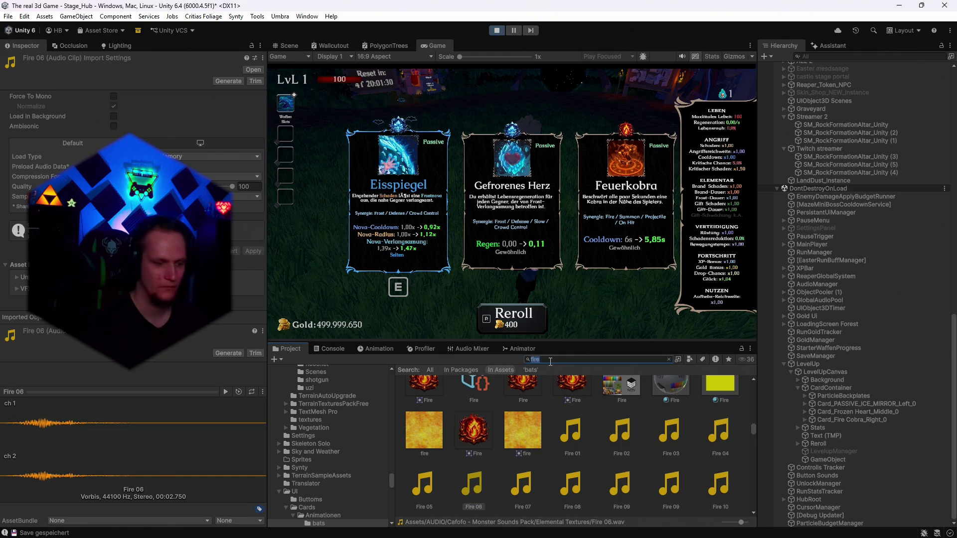
{"action": "type", "text": "bats"}
{"action": "key", "text": "BackSpace"}
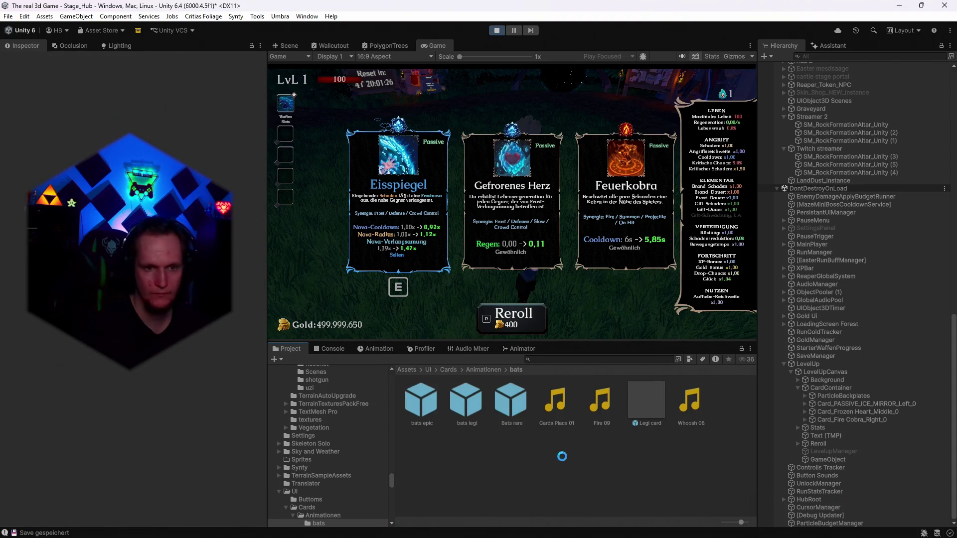
Set Fire 06 as the Reroll button's click sound.
{"action": "left_click", "coordinate": [825, 445]}
{"action": "scroll", "coordinate": [204, 362], "scroll_direction": "down", "scroll_amount": 5}
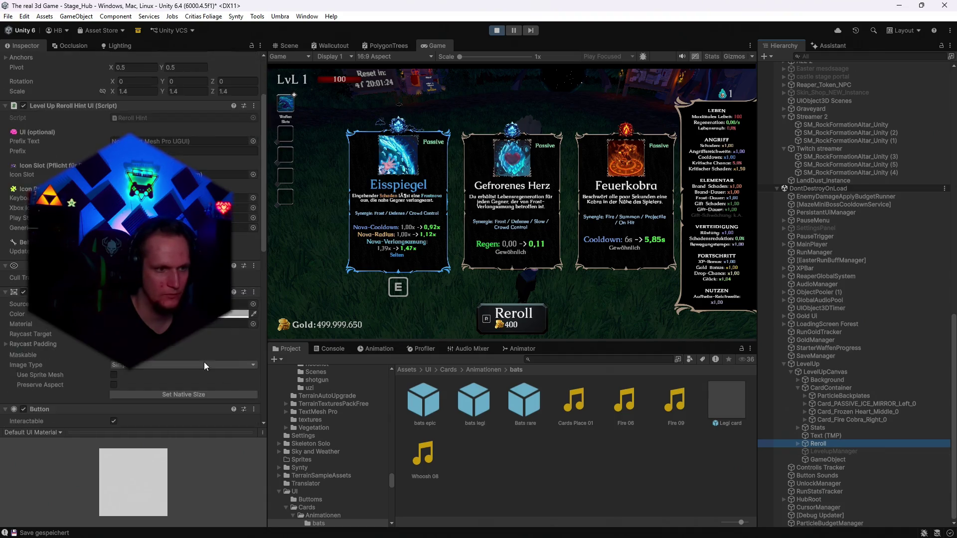
{"action": "scroll", "coordinate": [202, 355], "scroll_direction": "down", "scroll_amount": 6}
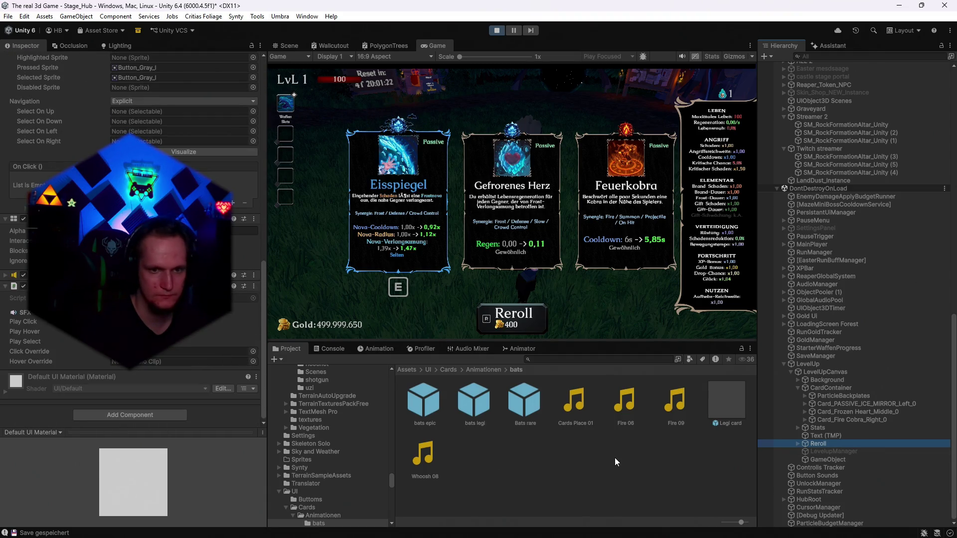
{"action": "left_click_drag", "start_coordinate": [198, 361], "coordinate": [193, 354]}
Reroll the level-up cards about eleven times, pushing the Reroll cost to 819200.
{"action": "left_click", "coordinate": [520, 323]}
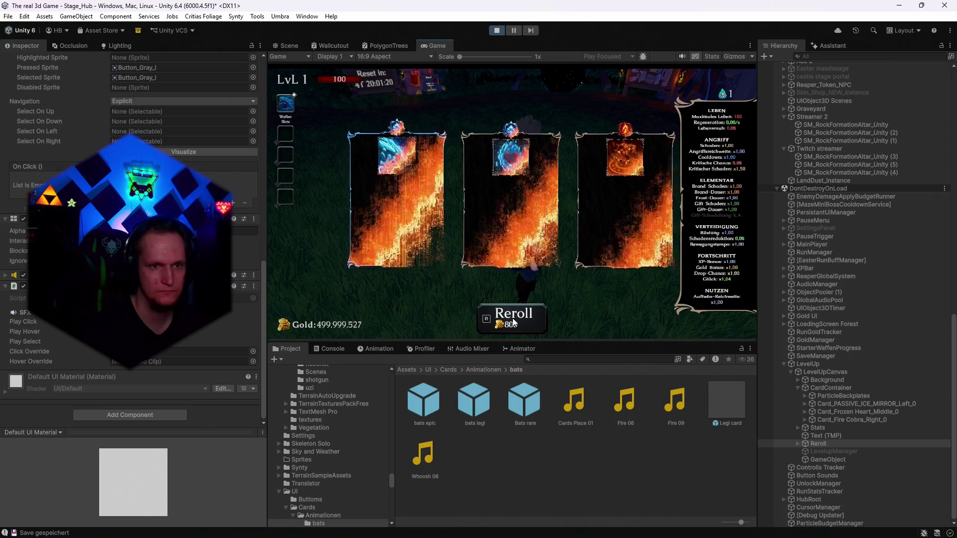
{"action": "left_click", "coordinate": [512, 319]}
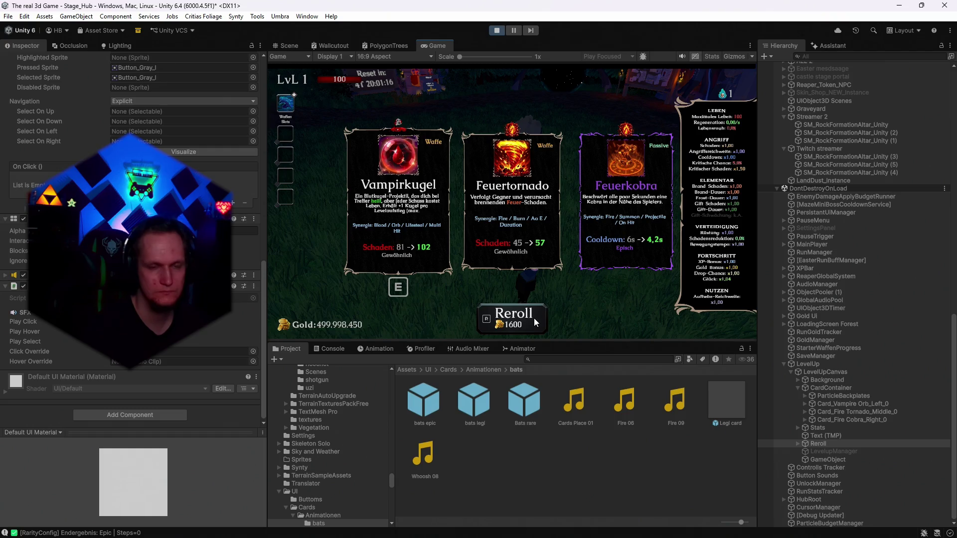
{"action": "left_click", "coordinate": [534, 319]}
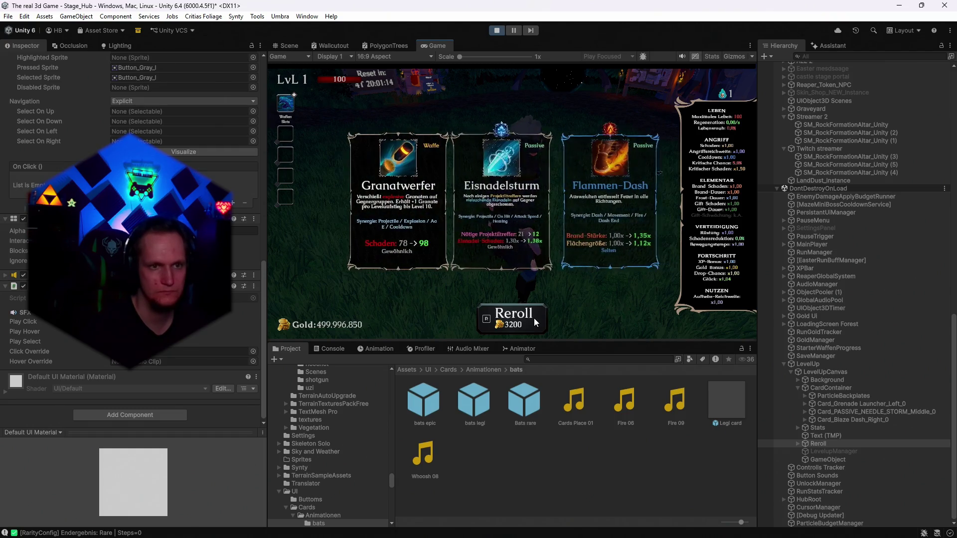
{"action": "left_click", "coordinate": [540, 322]}
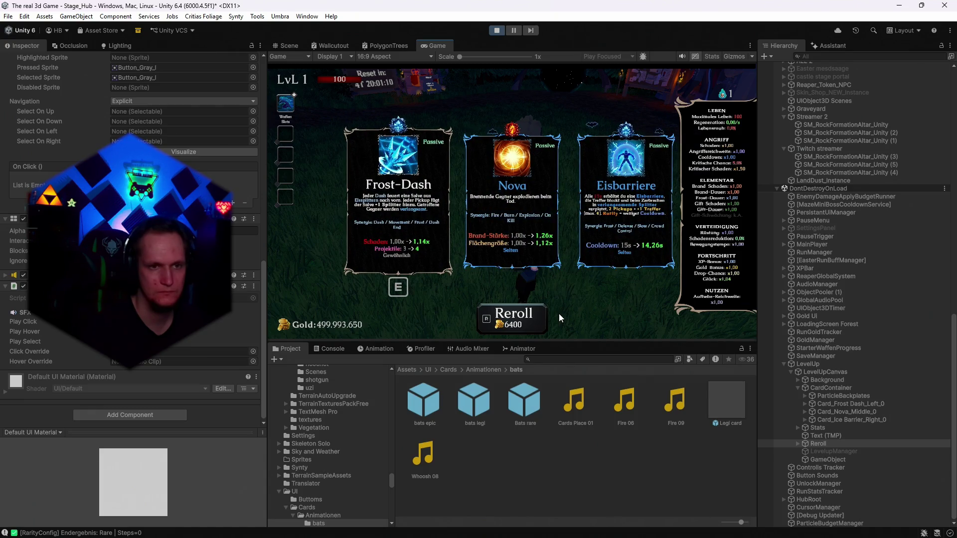
{"action": "key", "text": "r"}
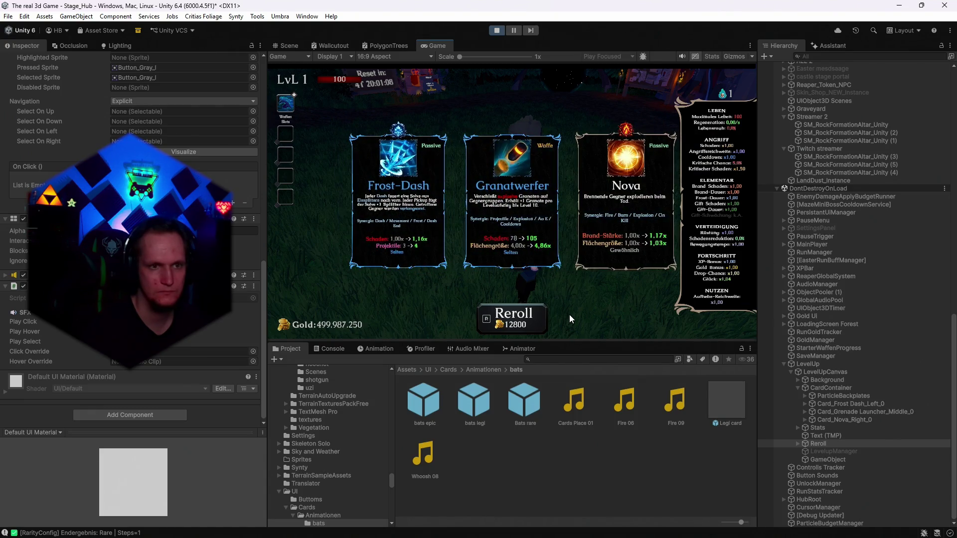
{"action": "key", "text": "r"}
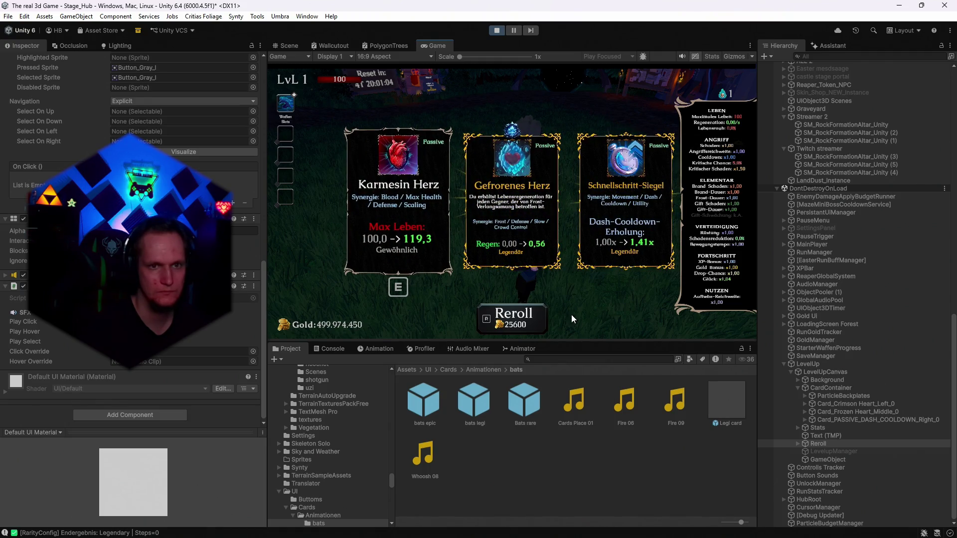
{"action": "key", "text": "r"}
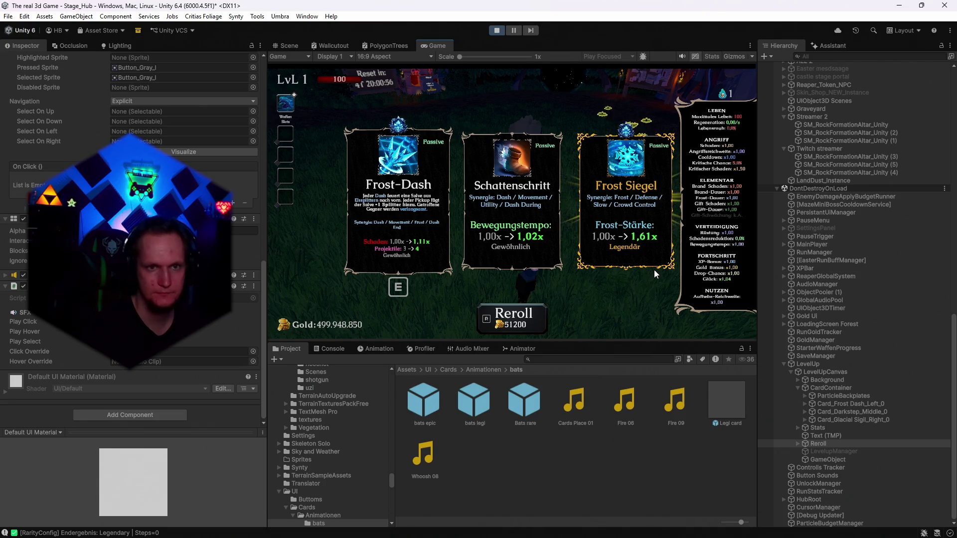
{"action": "key", "text": "r"}
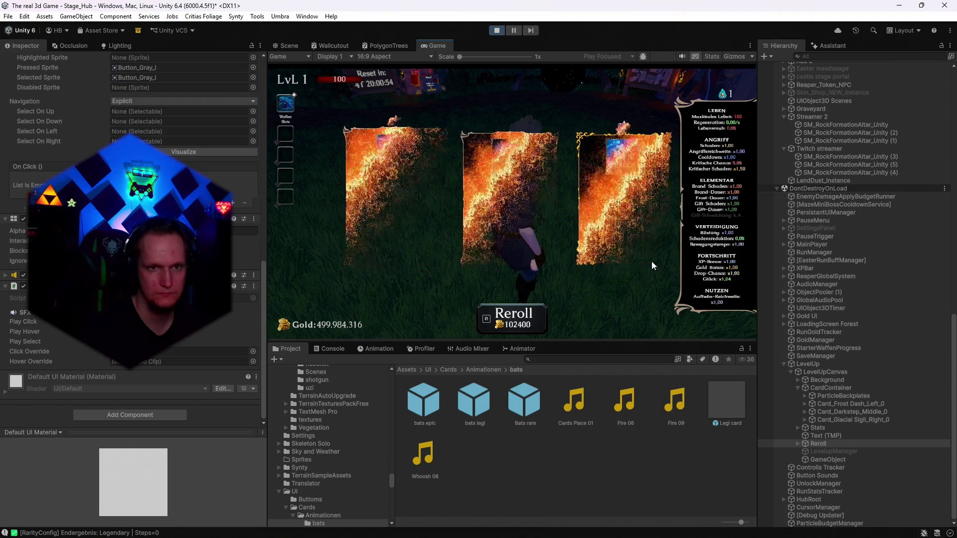
{"action": "key", "text": "r"}
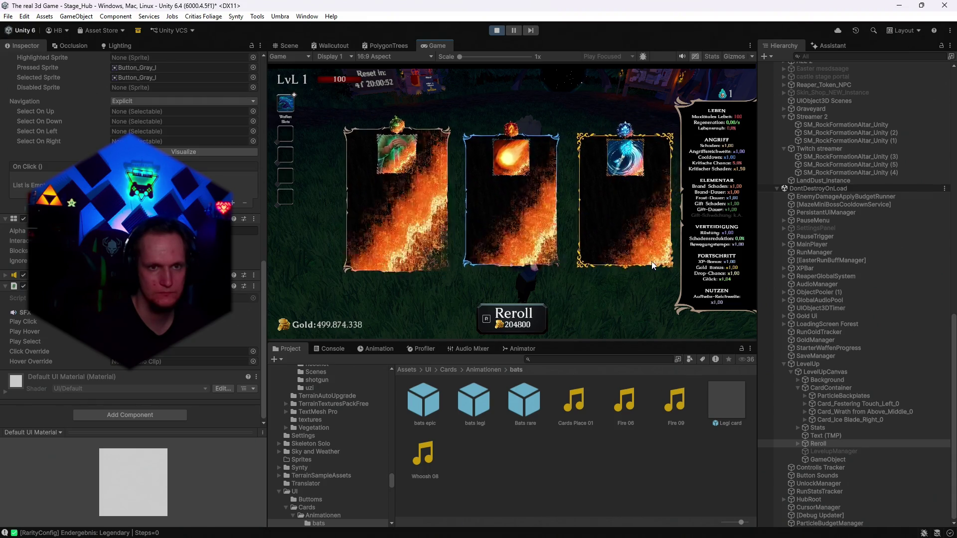
{"action": "left_click", "coordinate": [514, 321]}
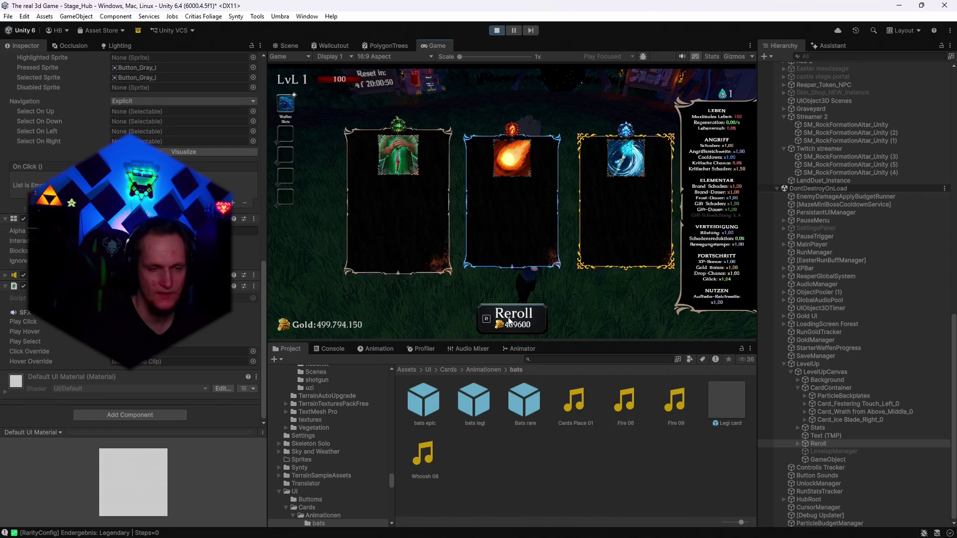
{"action": "left_click", "coordinate": [516, 322]}
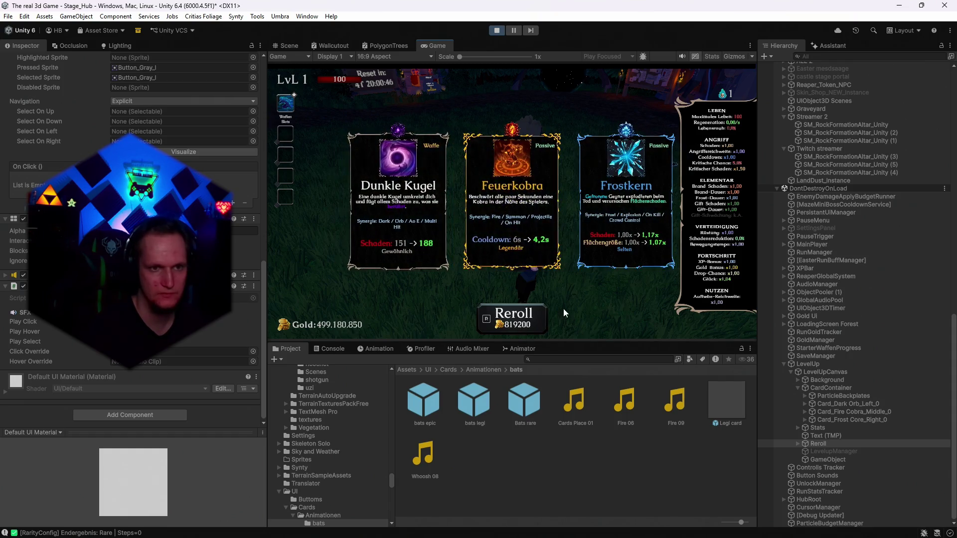
{"action": "scroll", "coordinate": [129, 224], "scroll_direction": "up", "scroll_amount": 5}
{"action": "scroll", "coordinate": [130, 224], "scroll_direction": "up", "scroll_amount": 10}
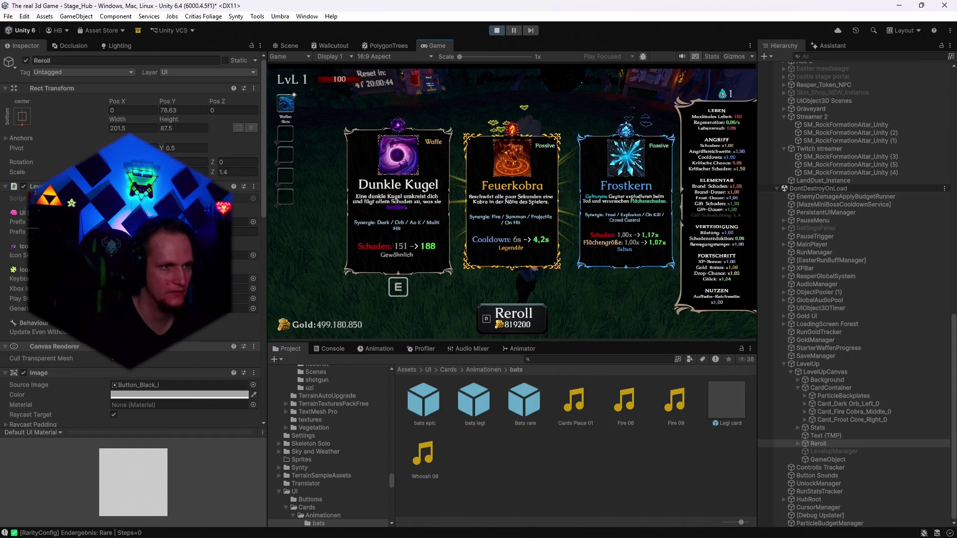
Select LevelUpCanvas and reroll the level-up cards nine times in a row.
{"action": "left_click", "coordinate": [821, 373]}
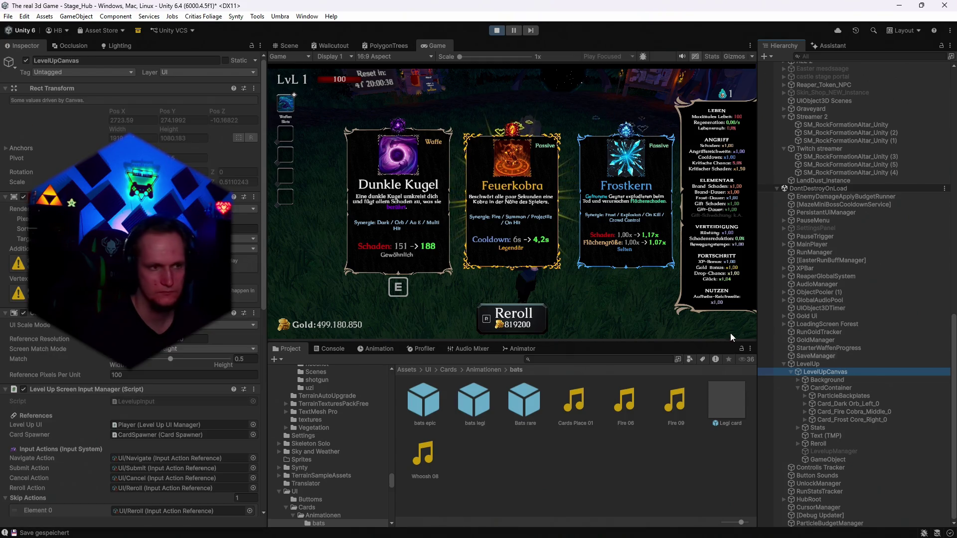
{"action": "scroll", "coordinate": [129, 249], "scroll_direction": "down", "scroll_amount": 5}
{"action": "scroll", "coordinate": [208, 340], "scroll_direction": "down", "scroll_amount": 2}
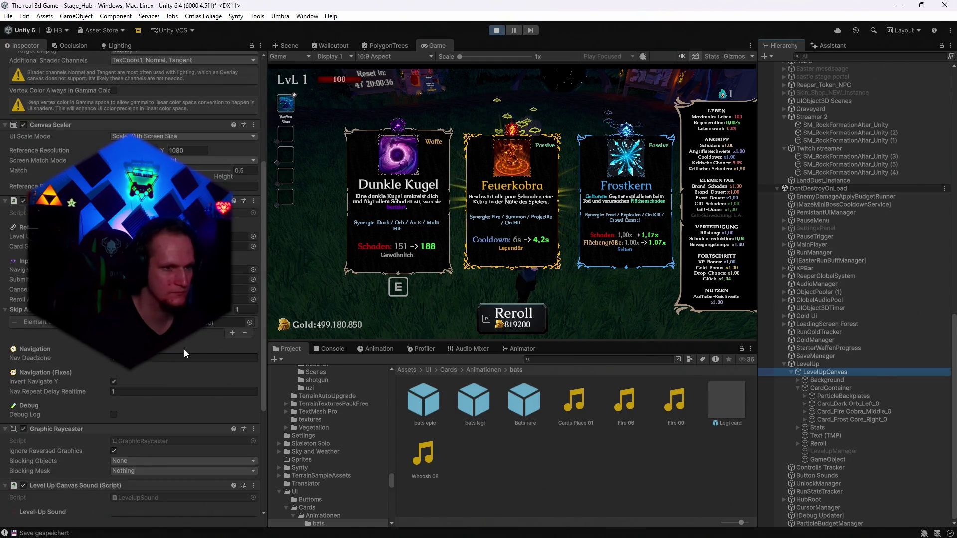
{"action": "left_click", "coordinate": [514, 319]}
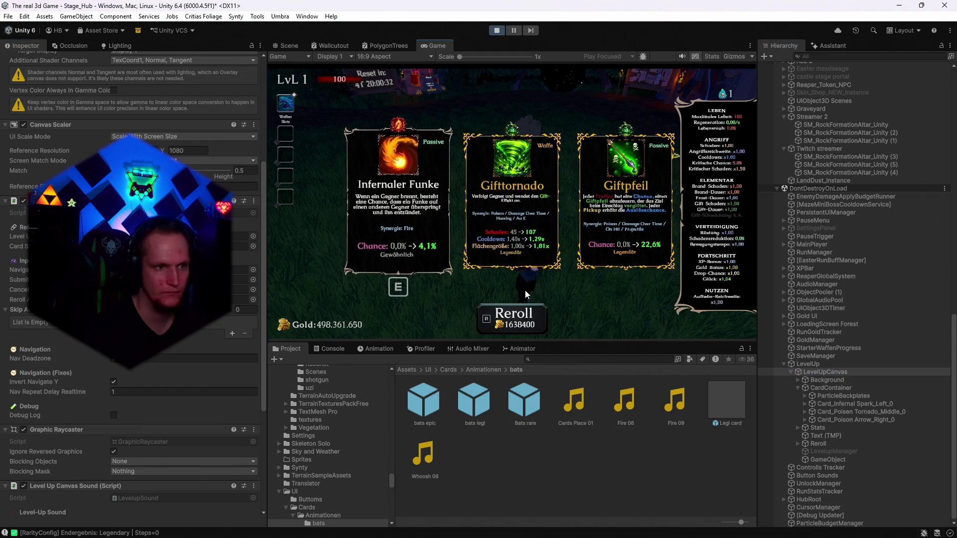
{"action": "key", "text": "r"}
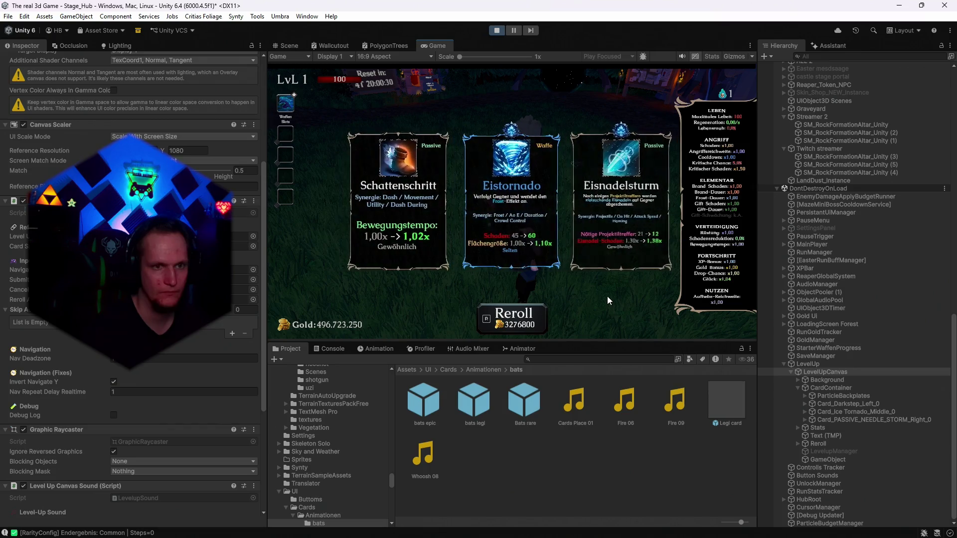
{"action": "key", "text": "r"}
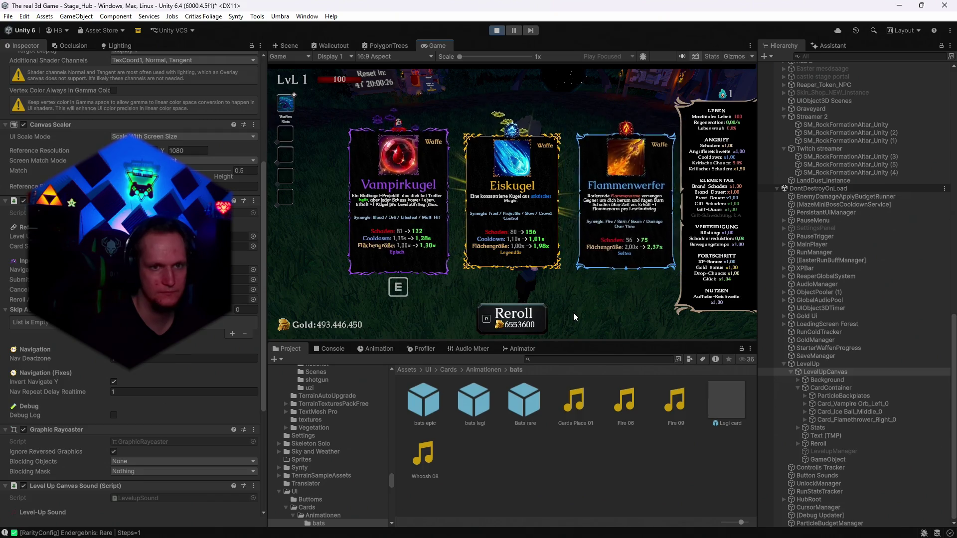
{"action": "key", "text": "r"}
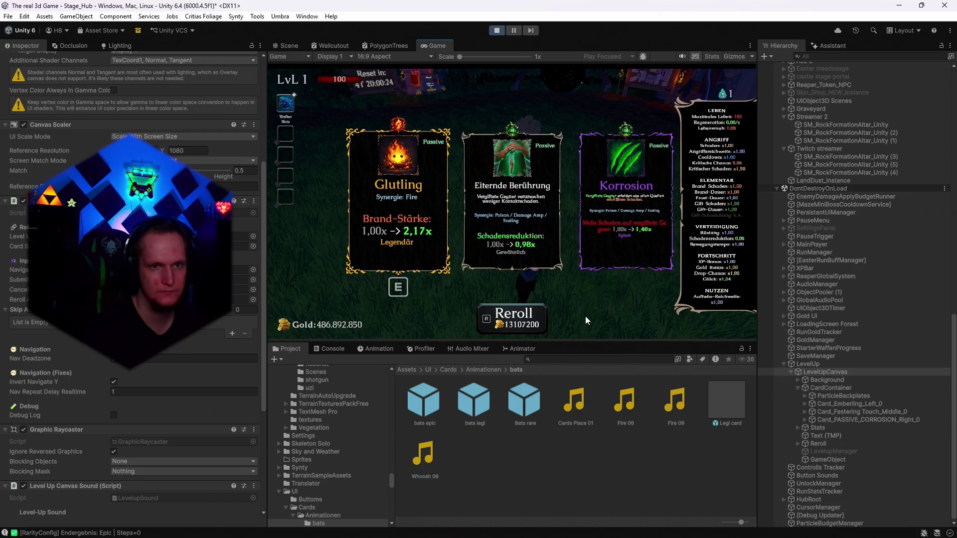
{"action": "key", "text": "r"}
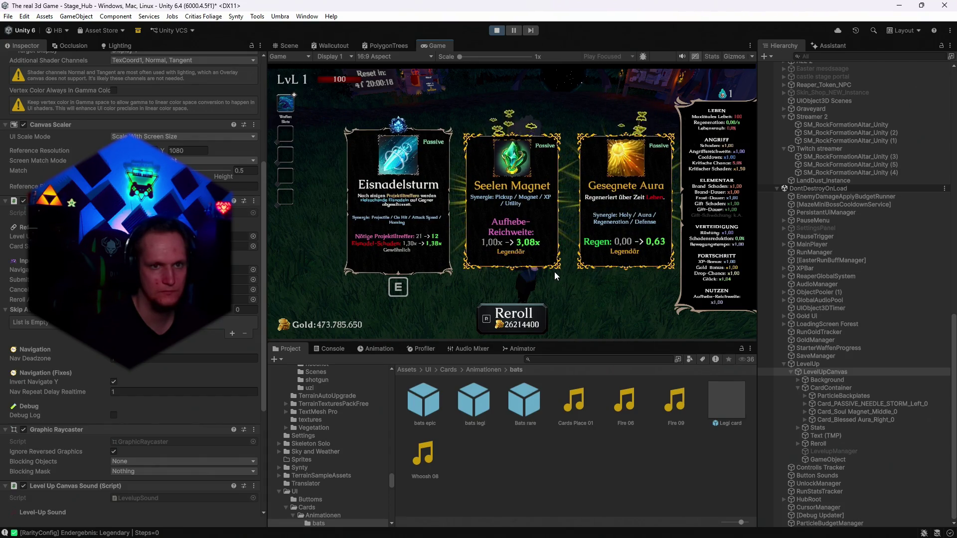
{"action": "key", "text": "r"}
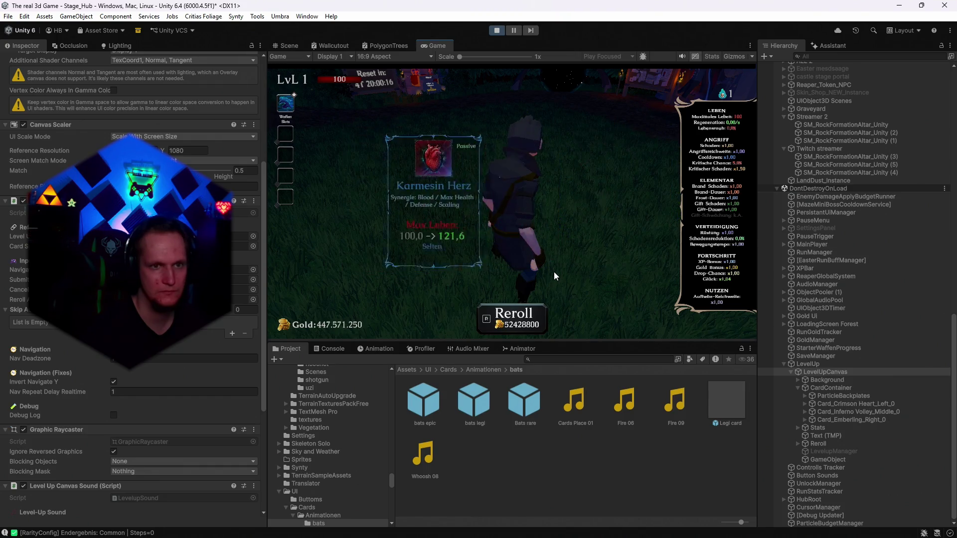
{"action": "key", "text": "r"}
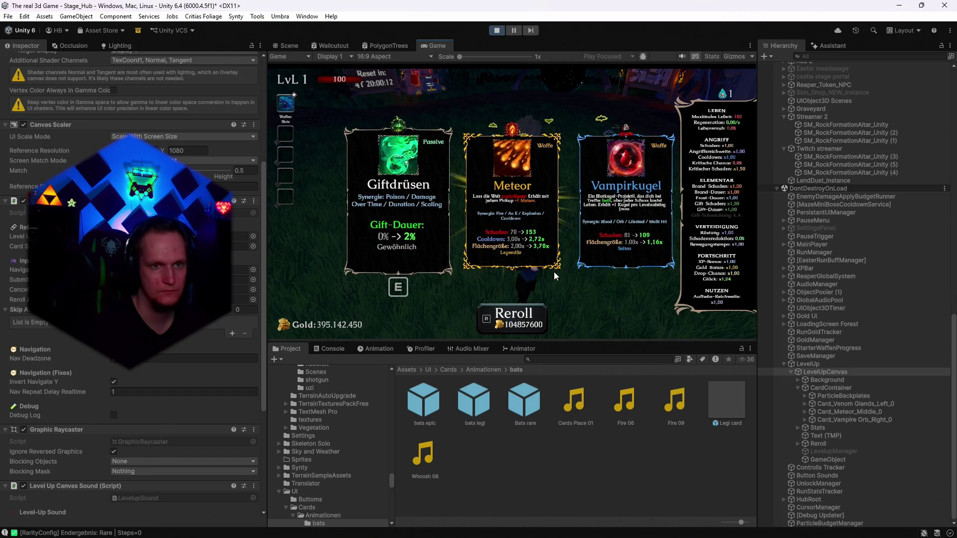
{"action": "key", "text": "r"}
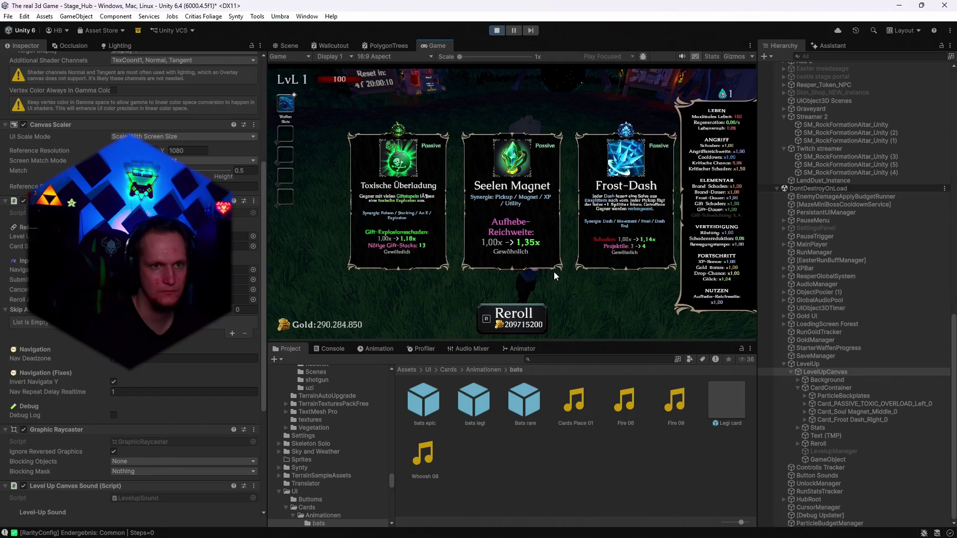
{"action": "key", "text": "r"}
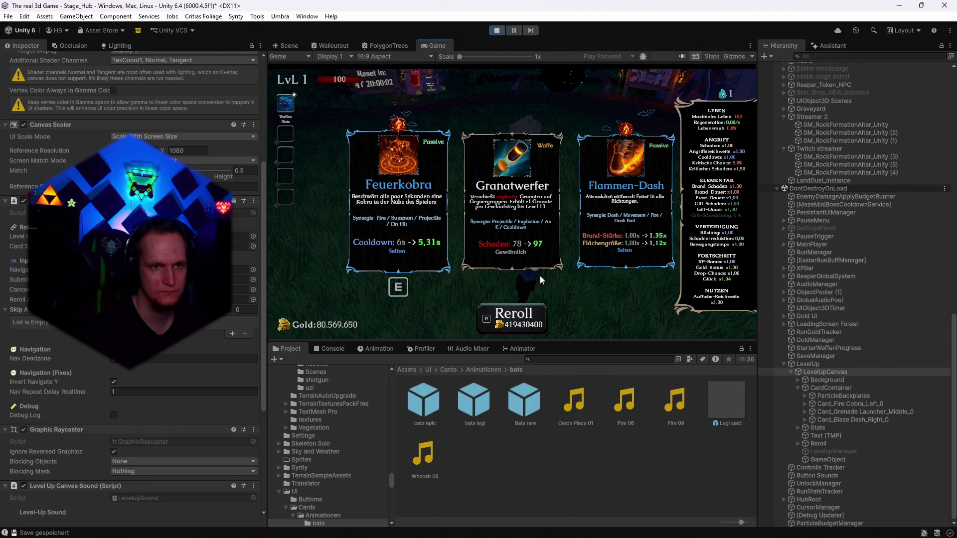
Pick the Granatwerfer card, reroll the new cards twice, then stop Play mode.
{"action": "left_click", "coordinate": [521, 253]}
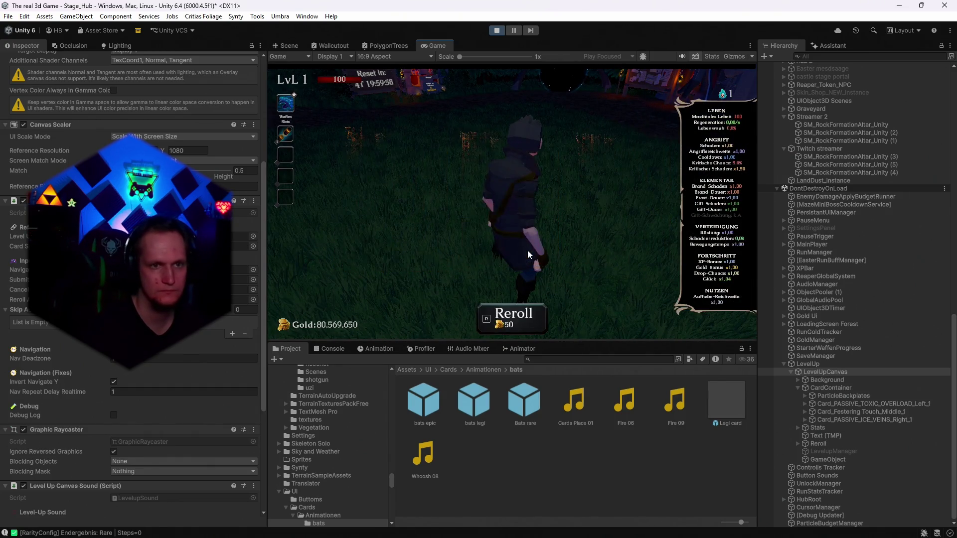
{"action": "key", "text": "r"}
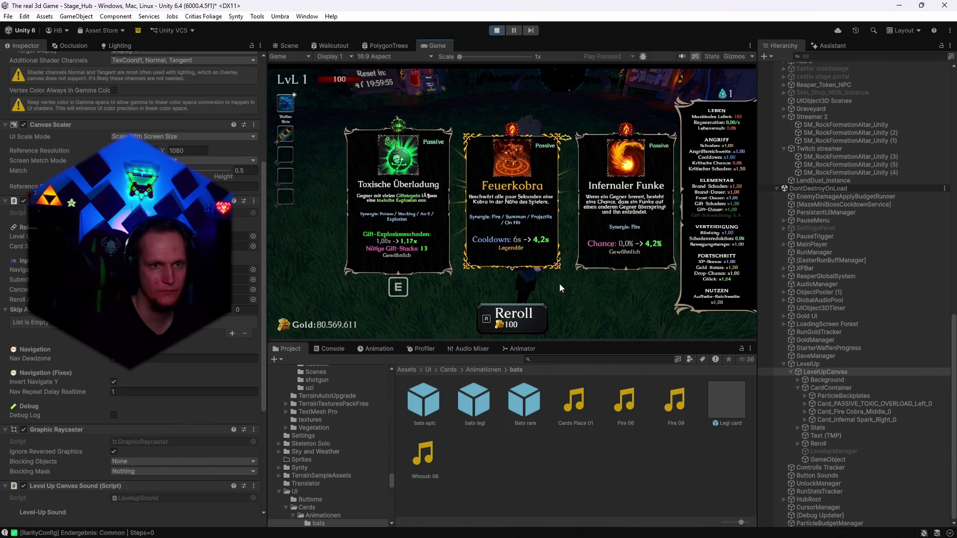
{"action": "key", "text": "r"}
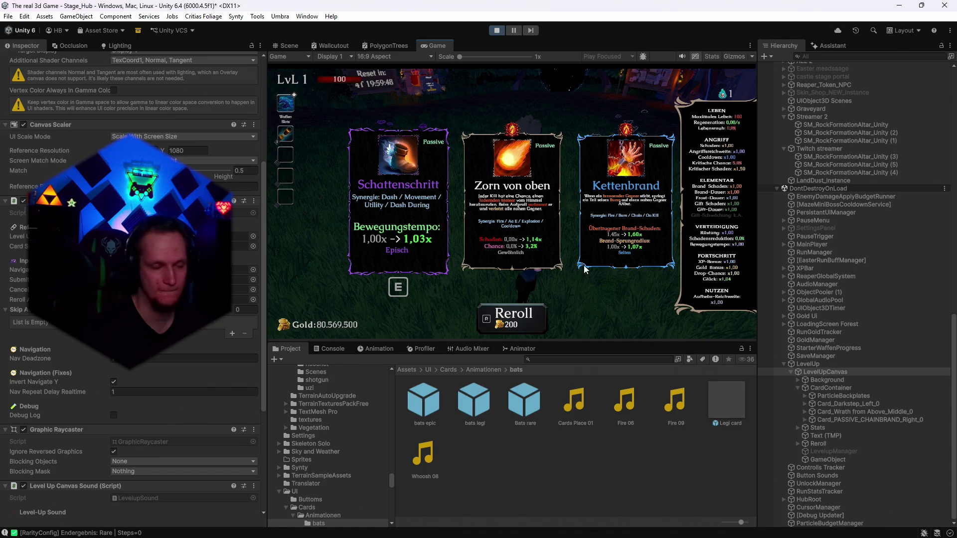
{"action": "left_click", "coordinate": [497, 29]}
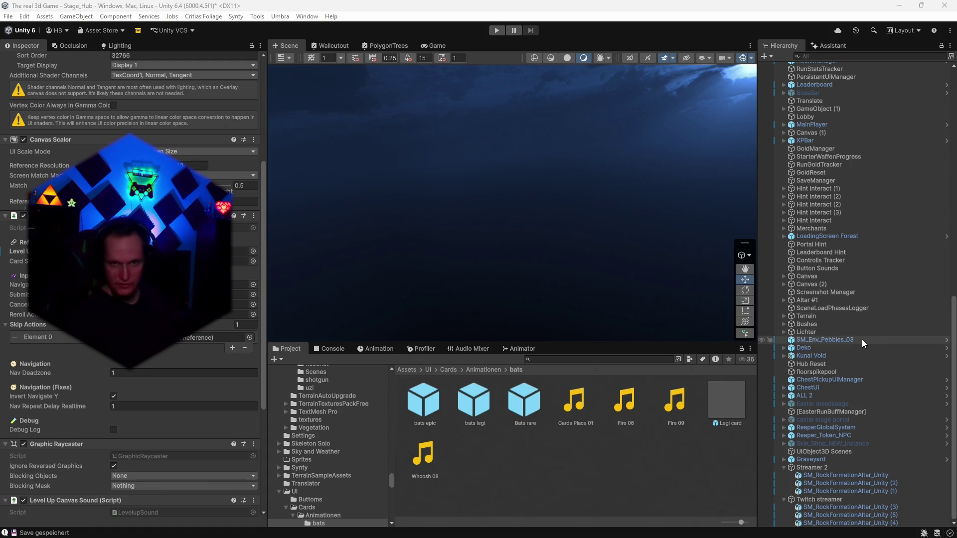
Via CardSpawner, set Main Rarity Config's Legendary Spawn Chance from 0.282 to 0.003.
{"action": "scroll", "coordinate": [859, 349], "scroll_direction": "up", "scroll_amount": 15}
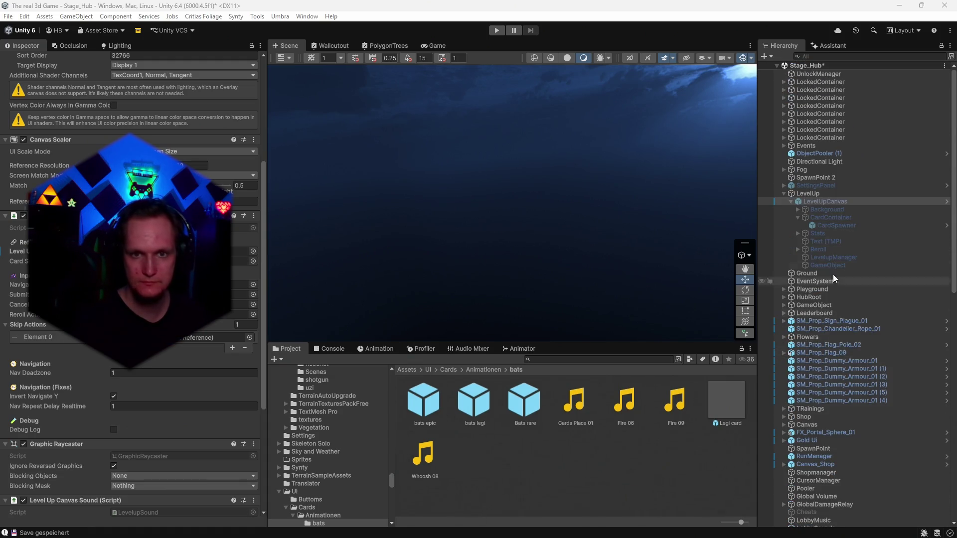
{"action": "left_click", "coordinate": [828, 226]}
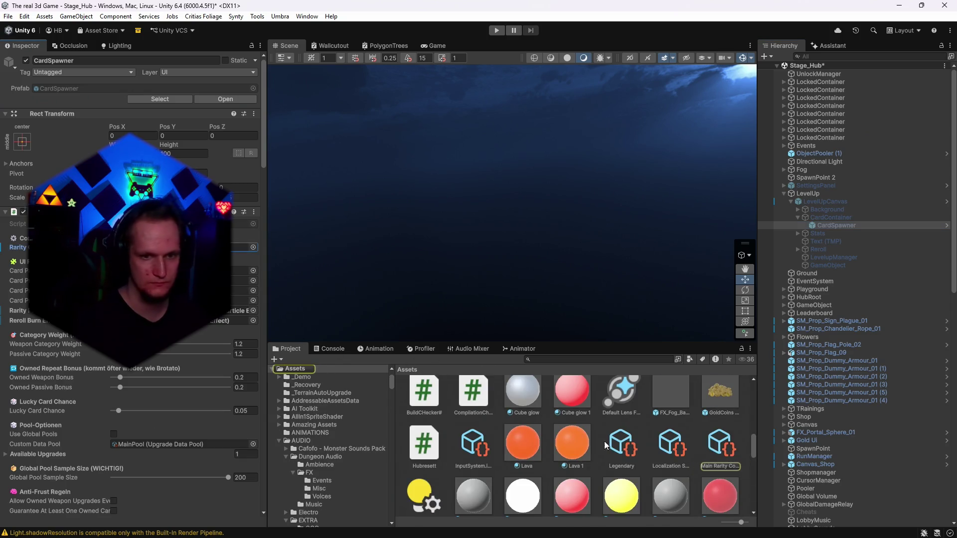
{"action": "left_click", "coordinate": [720, 445]}
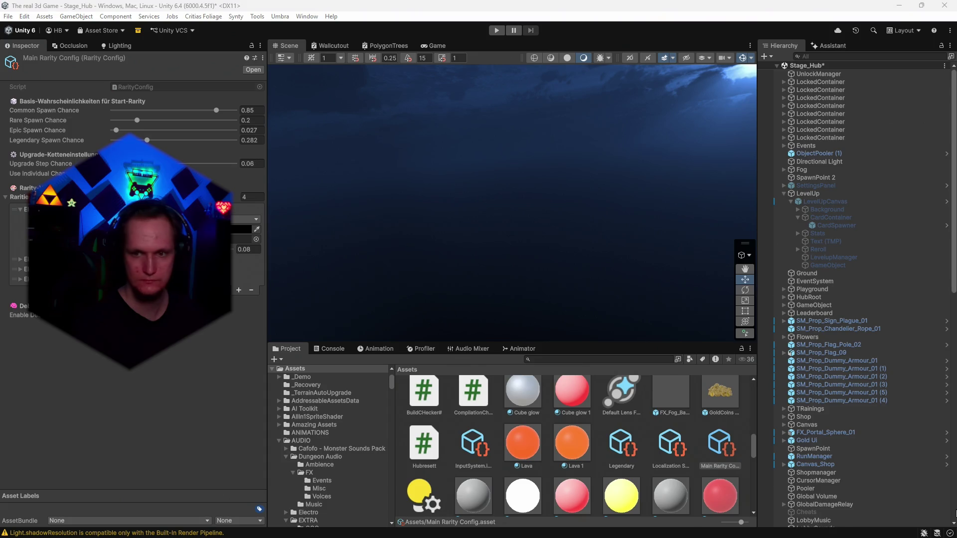
{"action": "left_click", "coordinate": [251, 140]}
{"action": "type", "text": "0.003"}
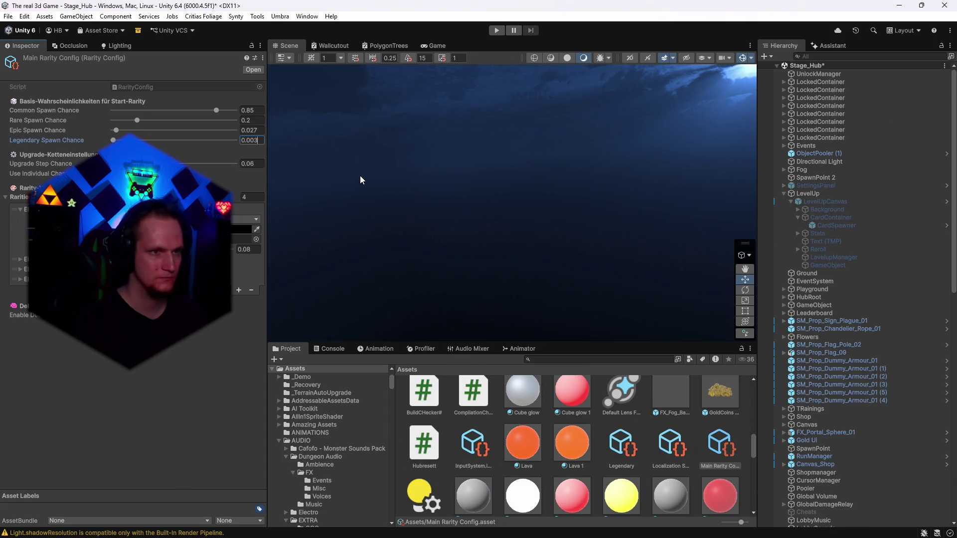
{"action": "key", "text": "Return"}
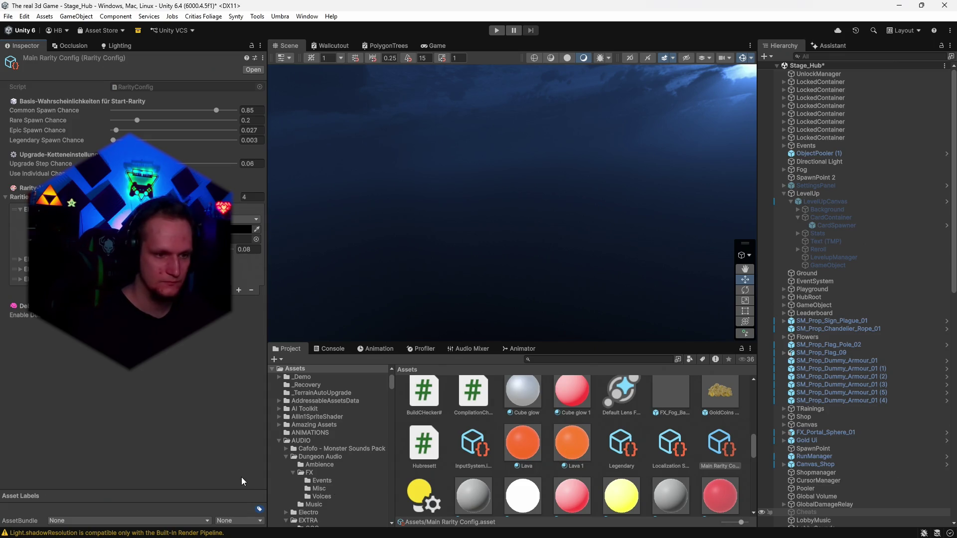
Replace the Reroll button's UI Button Sfx click override Fire 09 with Fire 06.
{"action": "left_click", "coordinate": [823, 249]}
{"action": "scroll", "coordinate": [143, 376], "scroll_direction": "down", "scroll_amount": 10}
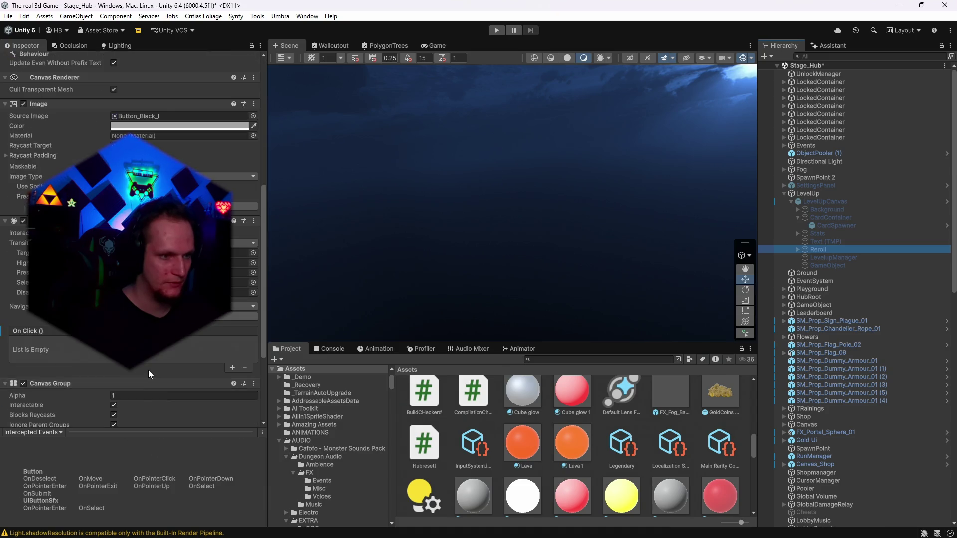
{"action": "left_click", "coordinate": [139, 385]}
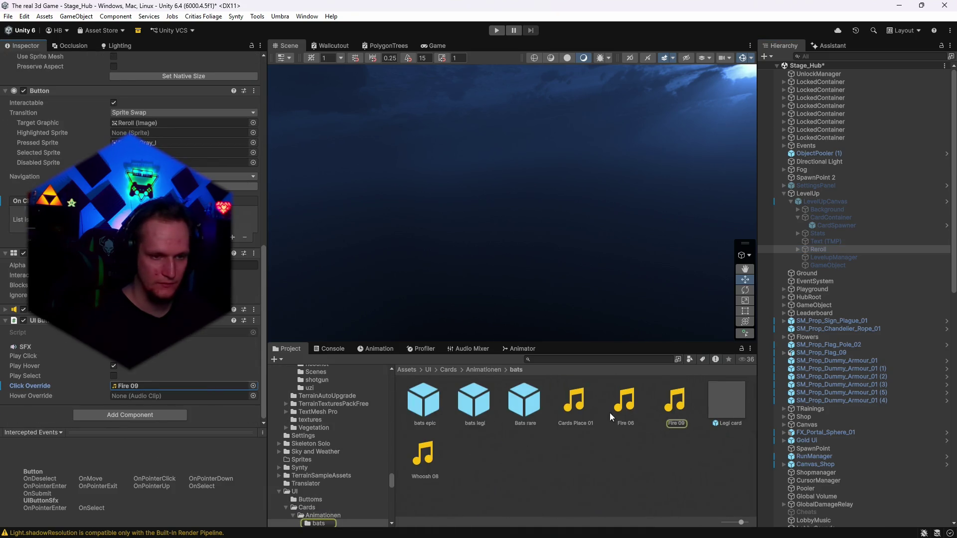
{"action": "mouse_move", "coordinate": [614, 419]}
{"action": "left_mouse_down"}
{"action": "mouse_move", "coordinate": [240, 404]}
{"action": "mouse_move", "coordinate": [163, 386]}
{"action": "left_mouse_up"}
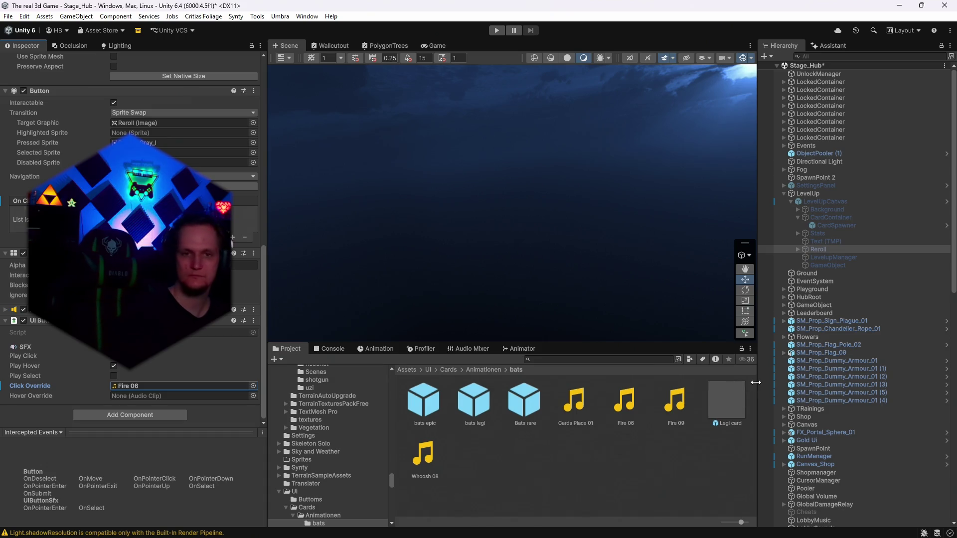
Collapse the Streamer 2 group in the Hierarchy and select Streamer 2.
{"action": "scroll", "coordinate": [829, 424], "scroll_direction": "down", "scroll_amount": 15}
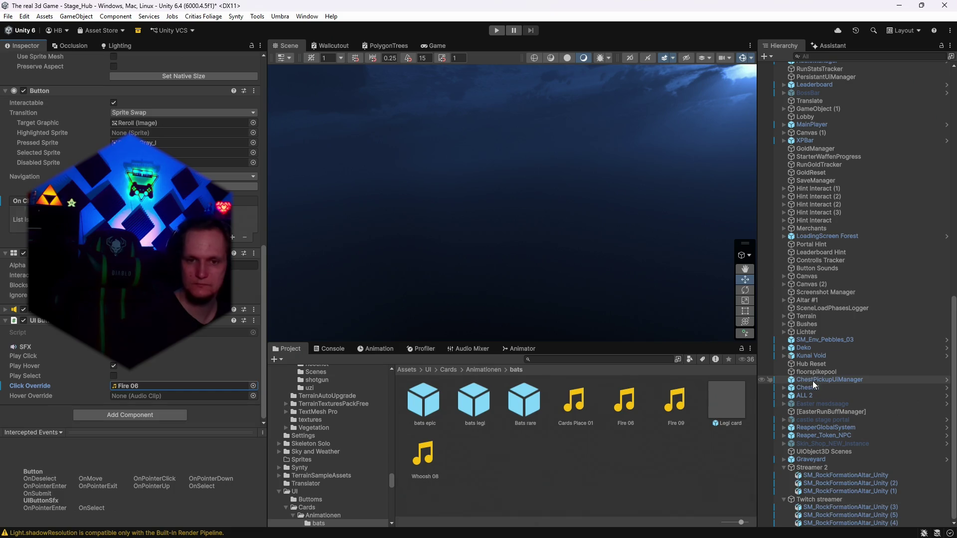
{"action": "left_click", "coordinate": [787, 466]}
{"action": "left_click", "coordinate": [784, 467]}
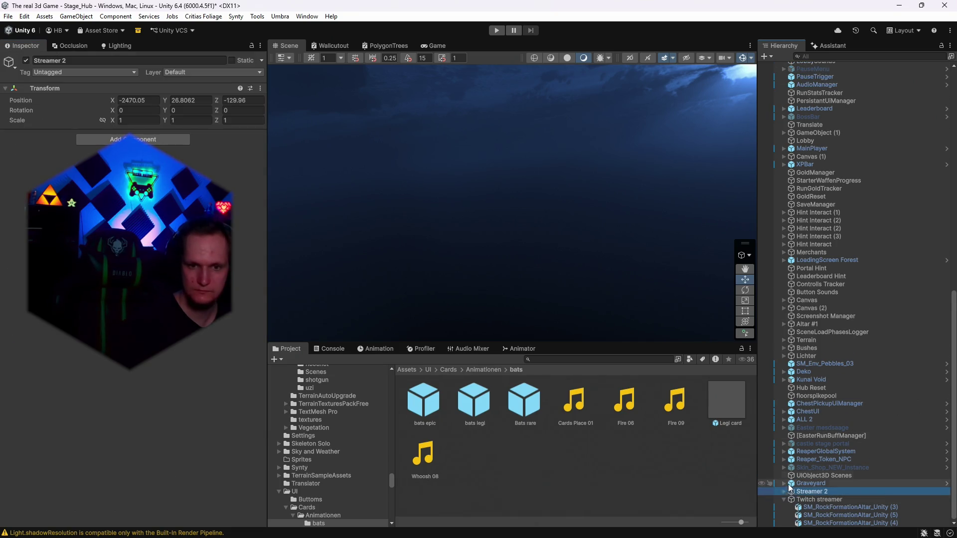
Select Twitch streamer to show its Transform, then deselect it.
{"action": "left_click", "coordinate": [787, 499]}
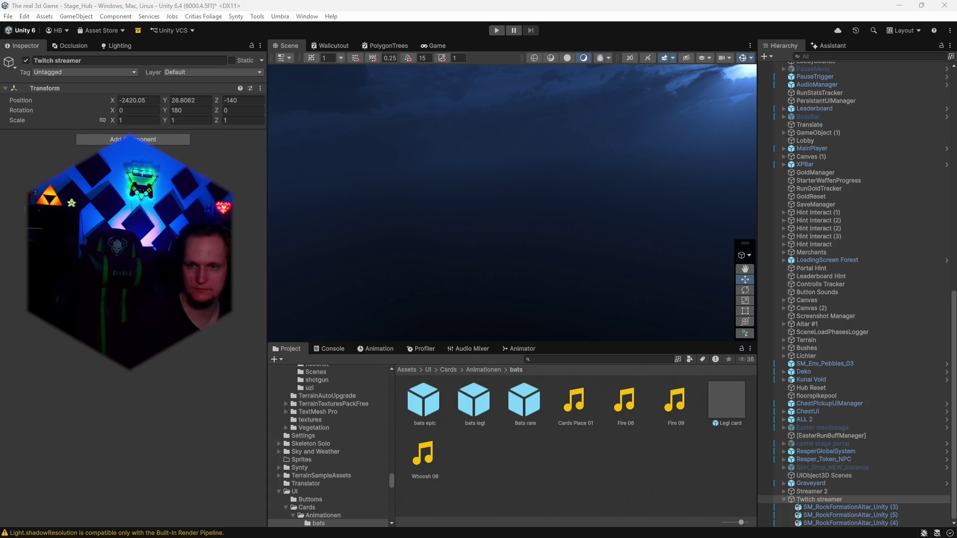
{"action": "left_click", "coordinate": [668, 484]}
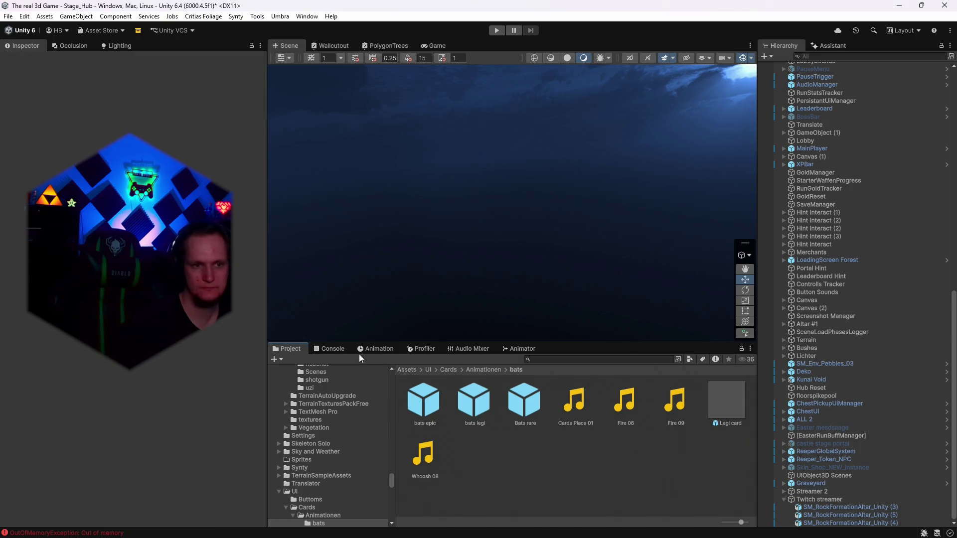
Clear the out-of-memory error in the Console, save scene and project, return to bats folder.
{"action": "left_click", "coordinate": [327, 353]}
{"action": "left_click", "coordinate": [279, 360]}
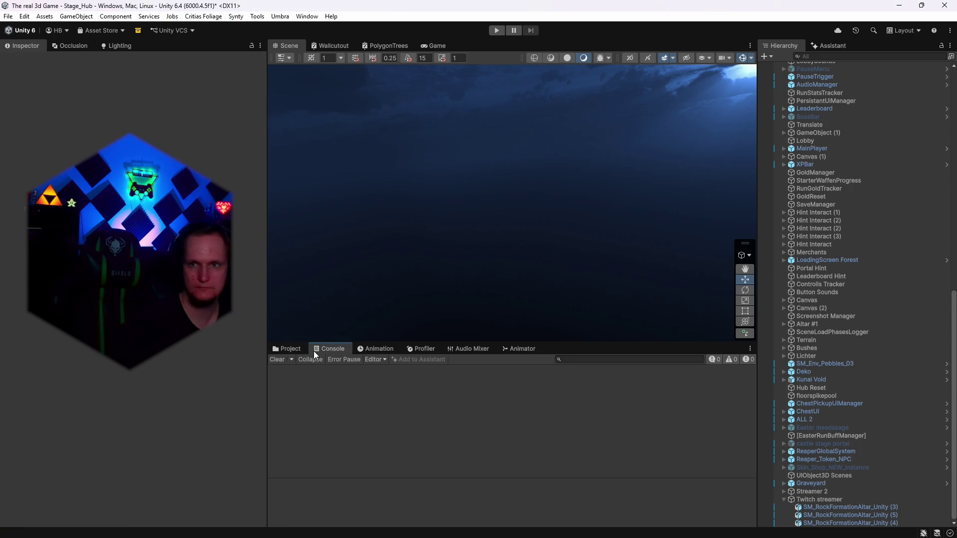
{"action": "left_click", "coordinate": [8, 16]}
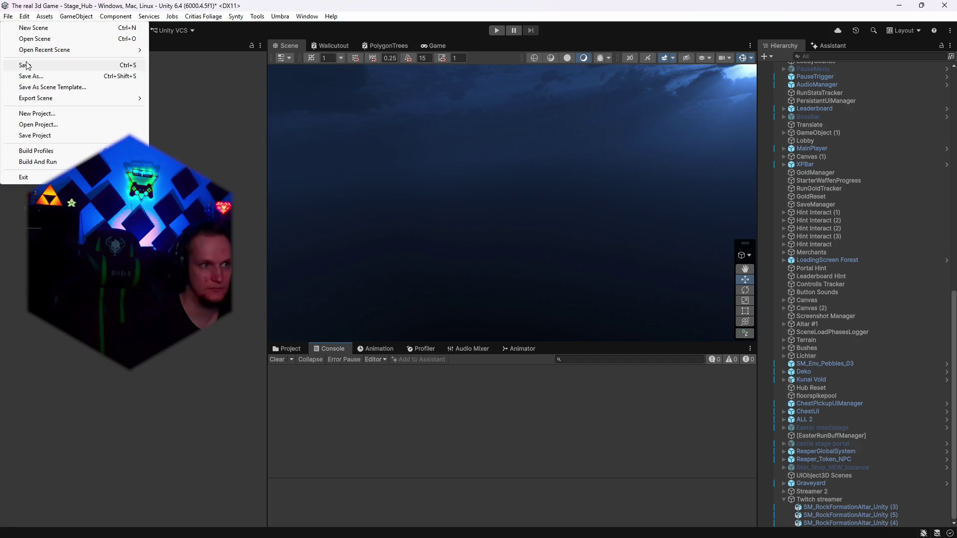
{"action": "left_click", "coordinate": [8, 17]}
{"action": "left_click", "coordinate": [8, 16]}
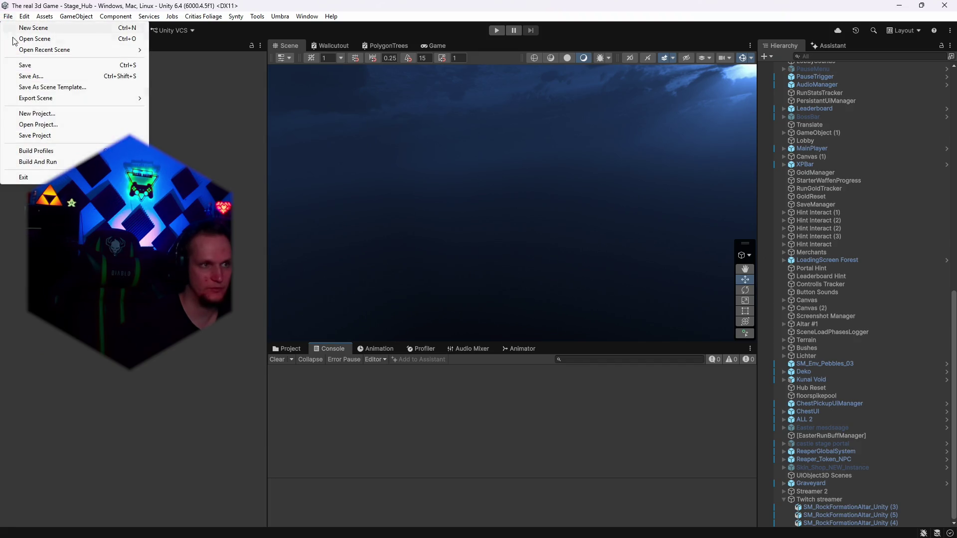
{"action": "left_click", "coordinate": [30, 134]}
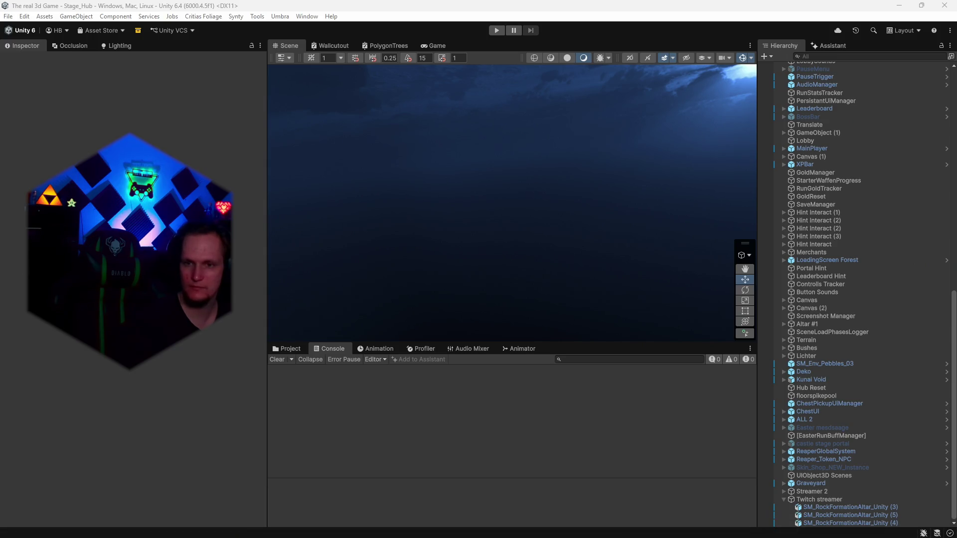
{"action": "left_click", "coordinate": [293, 349]}
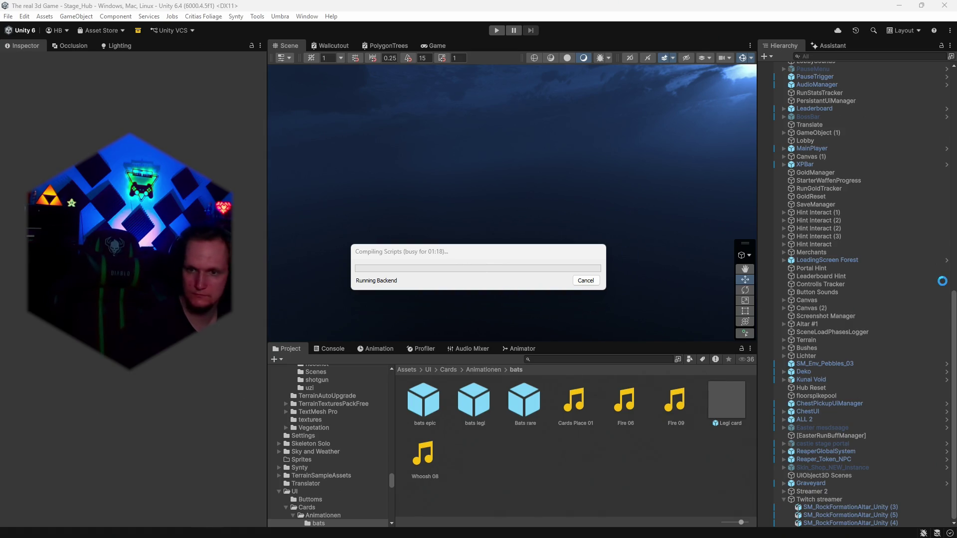
Quit Photoshop, answering Nein for the bat image, Stat Rahmen.png and the other open images.
{"action": "mouse_move", "coordinate": [658, 536]}
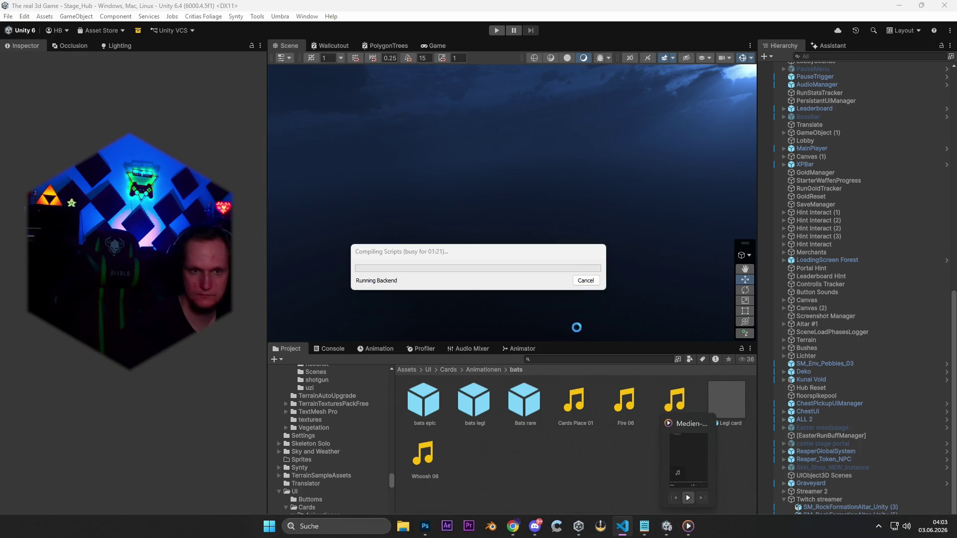
{"action": "left_click", "coordinate": [424, 527]}
{"action": "left_click", "coordinate": [944, 4]}
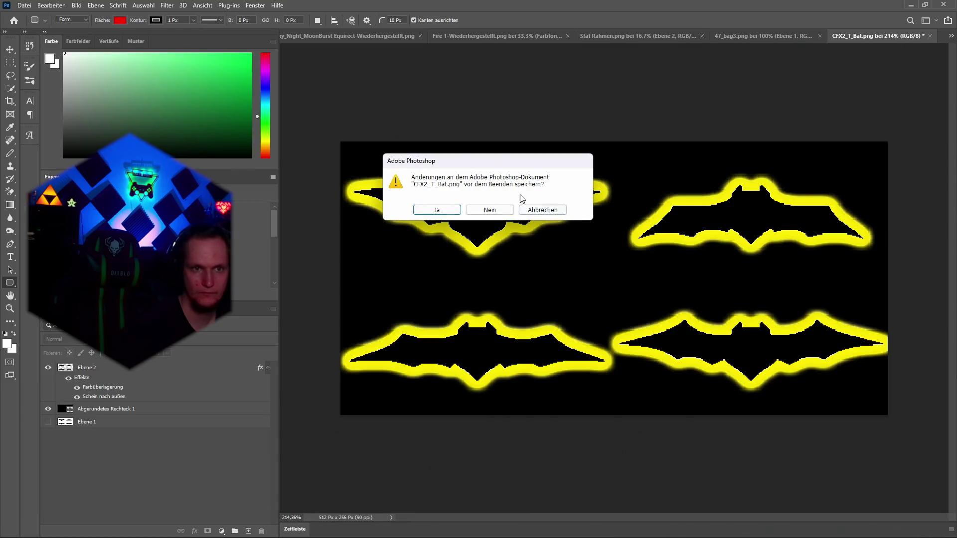
{"action": "left_click", "coordinate": [488, 209]}
{"action": "left_click", "coordinate": [487, 208]}
{"action": "left_click", "coordinate": [486, 207]}
{"action": "left_click", "coordinate": [487, 207]}
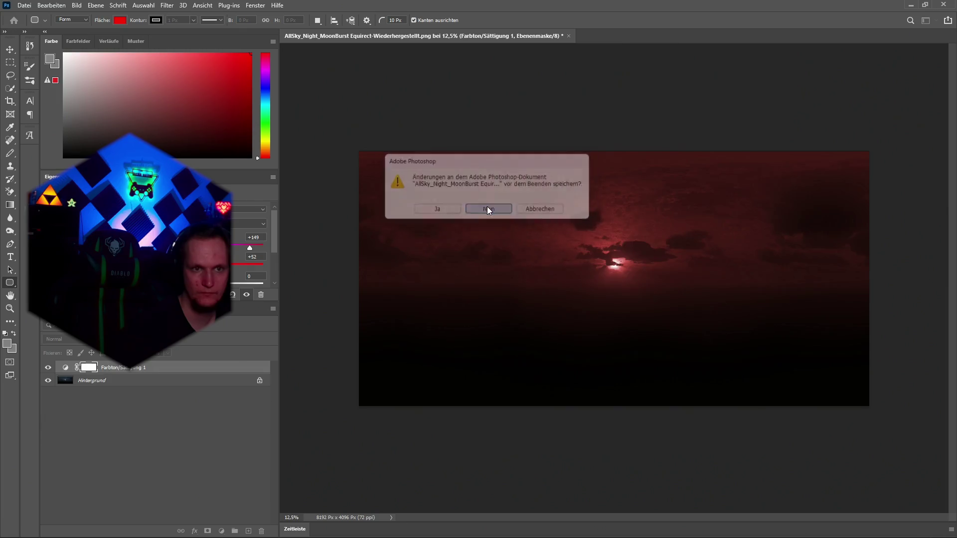
{"action": "left_click", "coordinate": [487, 208]}
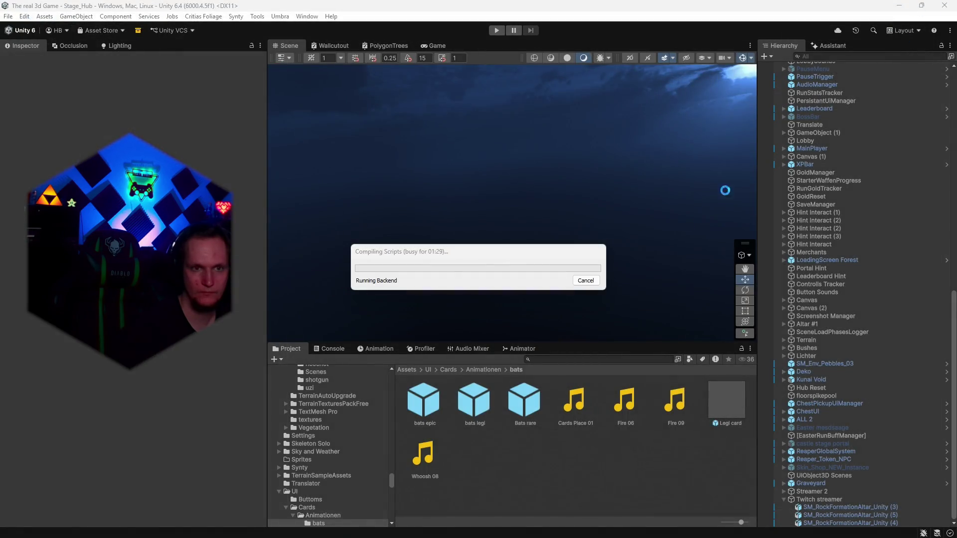
Back in Unity after compiling, save the scene and the project, then minimize the editor.
{"action": "mouse_move", "coordinate": [600, 536]}
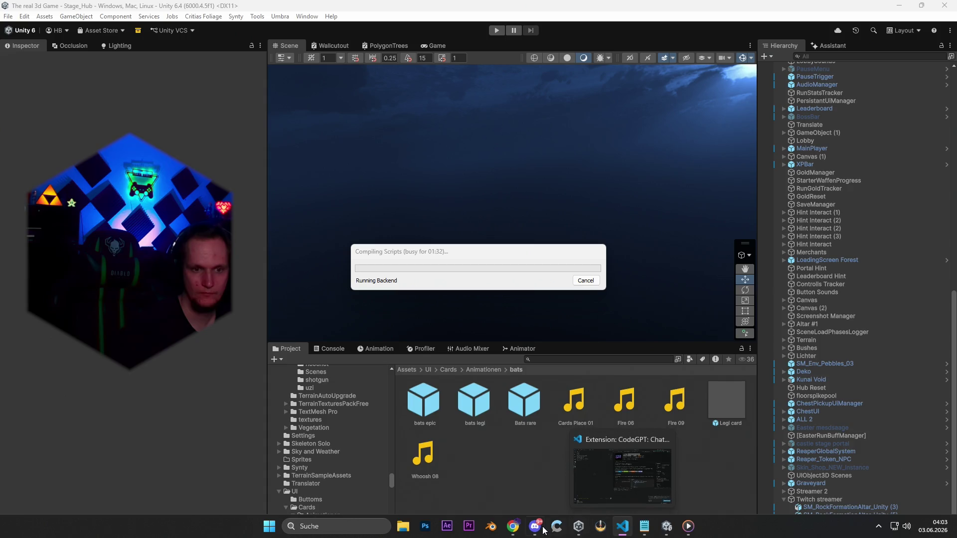
{"action": "mouse_move", "coordinate": [513, 527]}
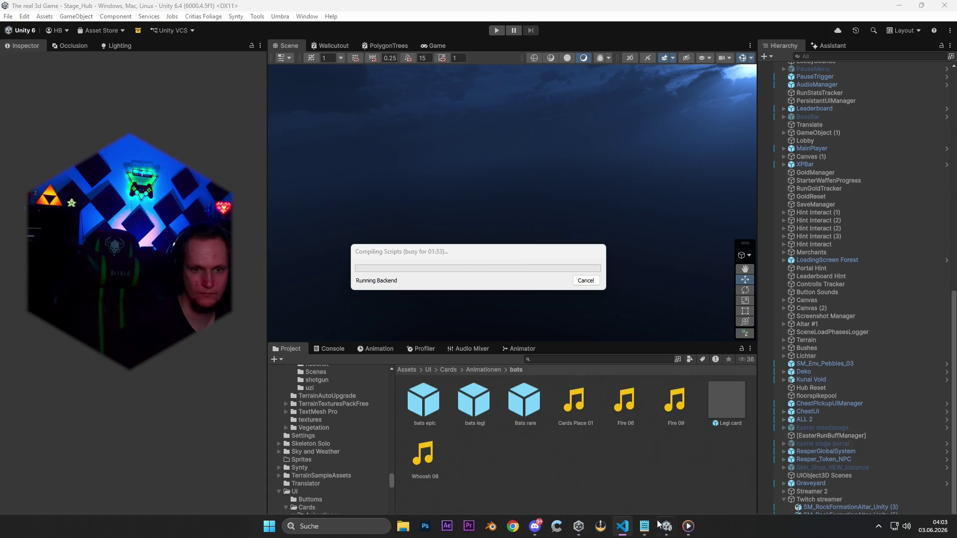
{"action": "mouse_move", "coordinate": [648, 529]}
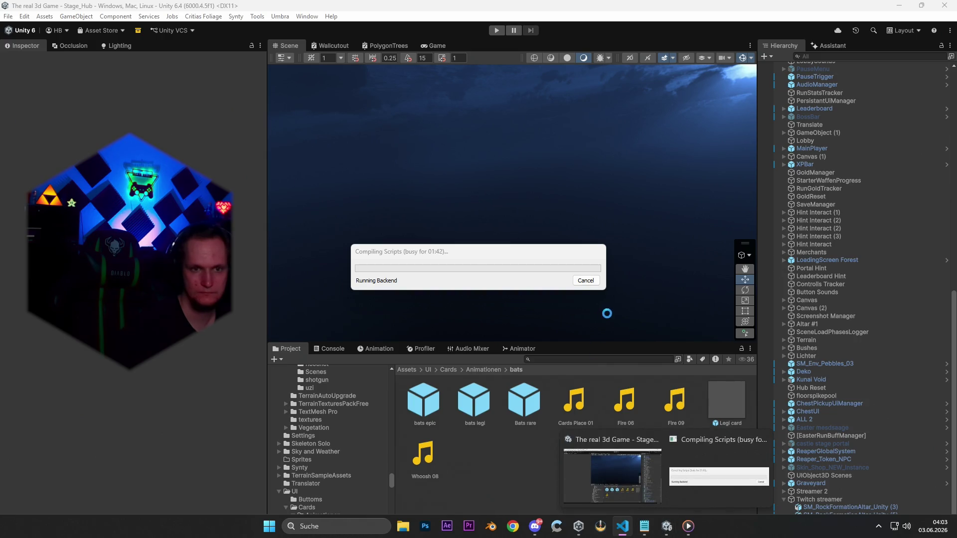
{"action": "left_click", "coordinate": [586, 281]}
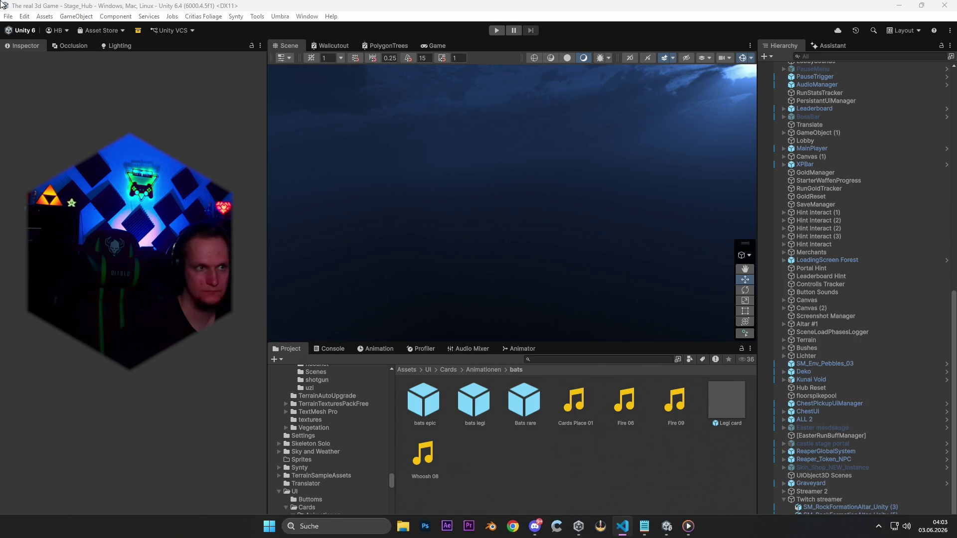
{"action": "left_click", "coordinate": [8, 16]}
{"action": "left_click", "coordinate": [25, 65]}
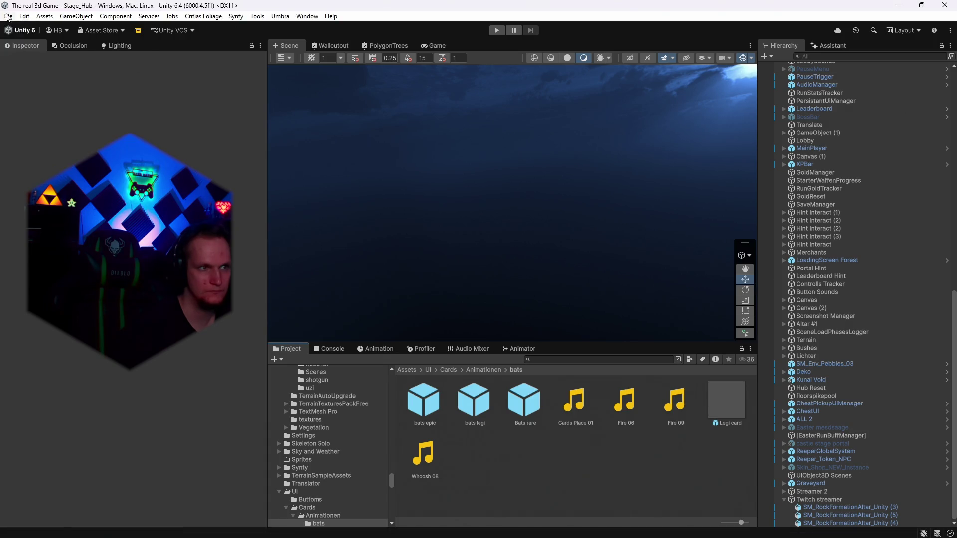
{"action": "left_click", "coordinate": [8, 16]}
{"action": "left_click", "coordinate": [32, 137]}
{"action": "left_click", "coordinate": [899, 5]}
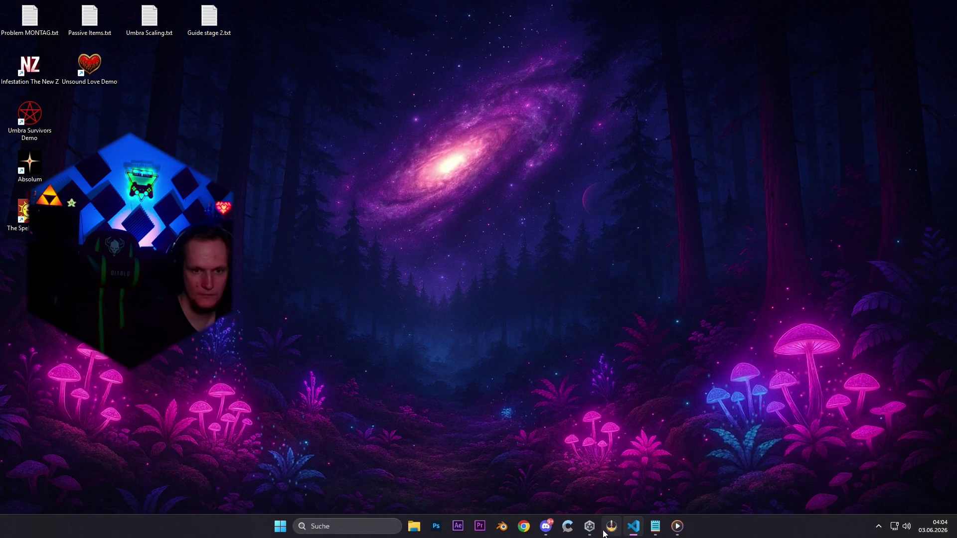
Launch Umbra Survivors from Unity Hub, repeatedly bringing the Hub back from the system tray.
{"action": "left_click", "coordinate": [590, 526]}
{"action": "left_click", "coordinate": [426, 256]}
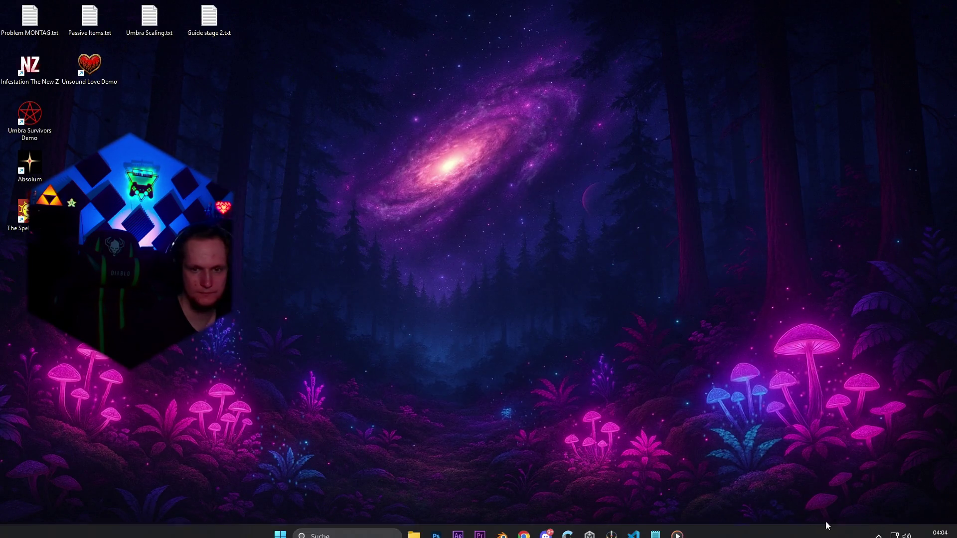
{"action": "left_click", "coordinate": [879, 527]}
{"action": "left_click", "coordinate": [878, 476]}
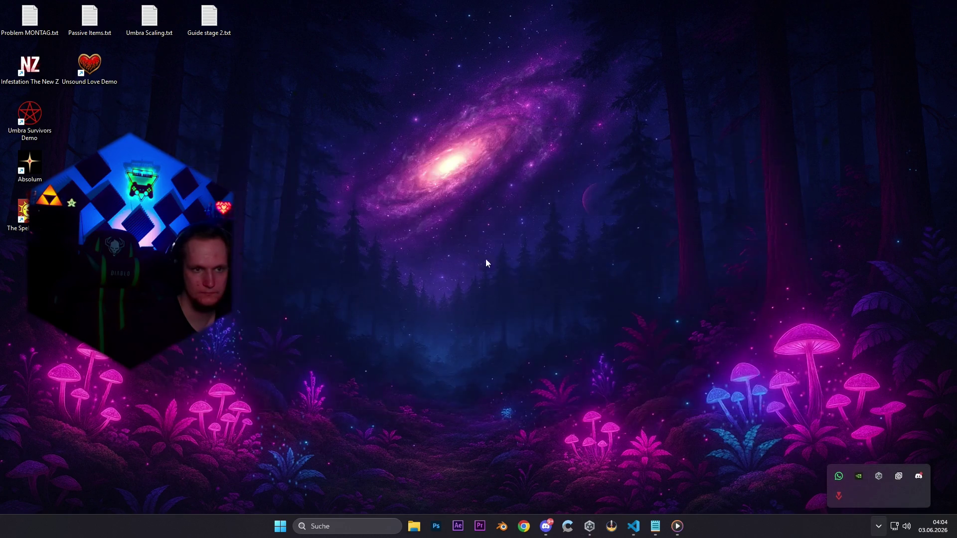
{"action": "left_click", "coordinate": [879, 526]}
{"action": "left_click", "coordinate": [877, 480]}
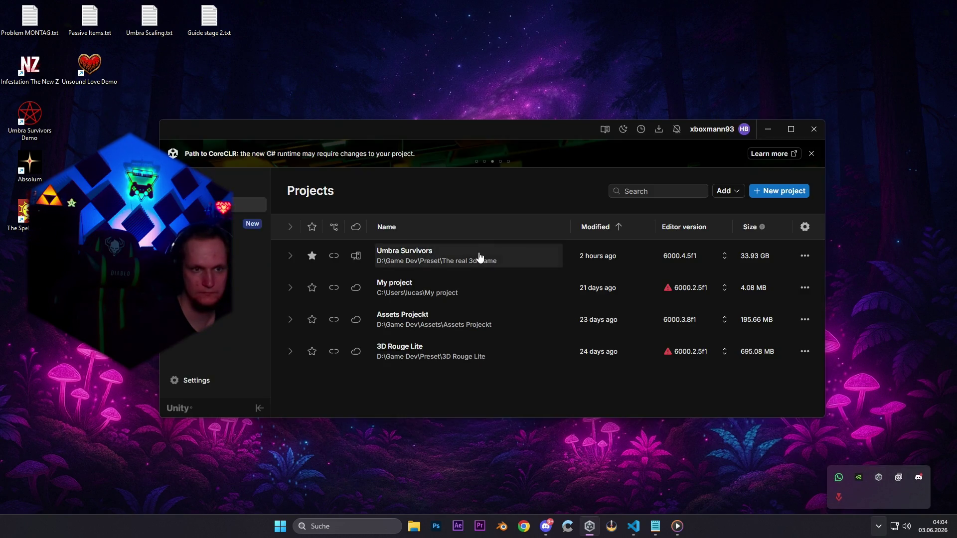
{"action": "left_click", "coordinate": [878, 527]}
{"action": "left_click", "coordinate": [878, 478]}
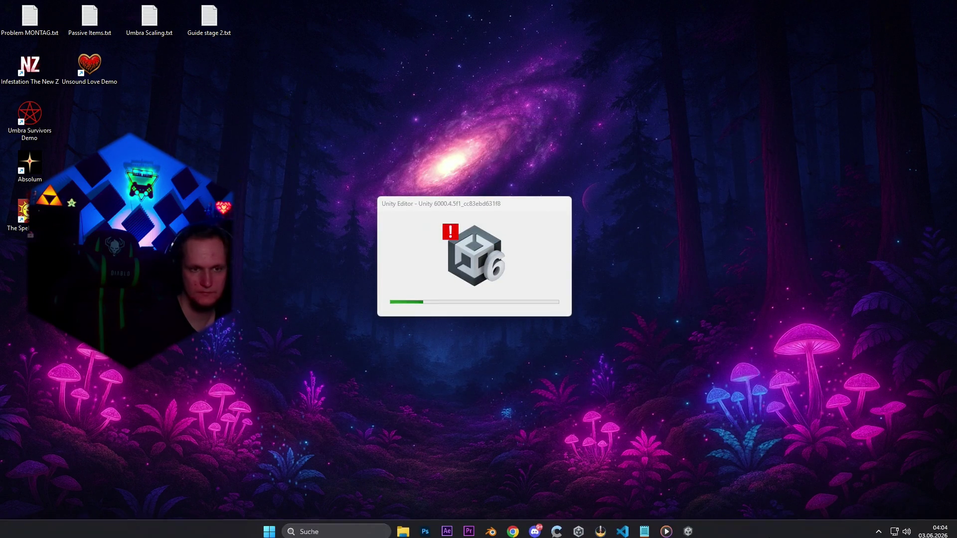
{"action": "left_click", "coordinate": [879, 526]}
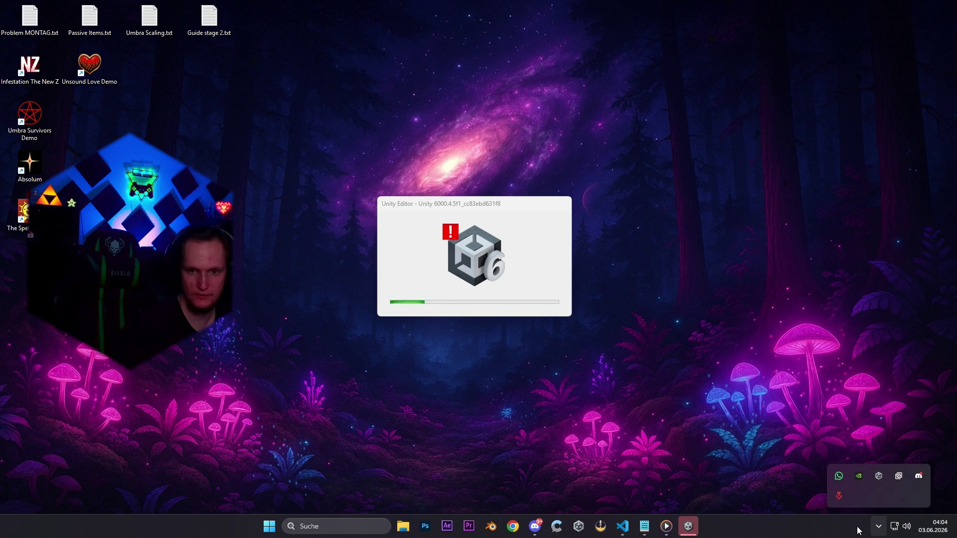
{"action": "right_click", "coordinate": [886, 528]}
{"action": "left_click", "coordinate": [862, 495]}
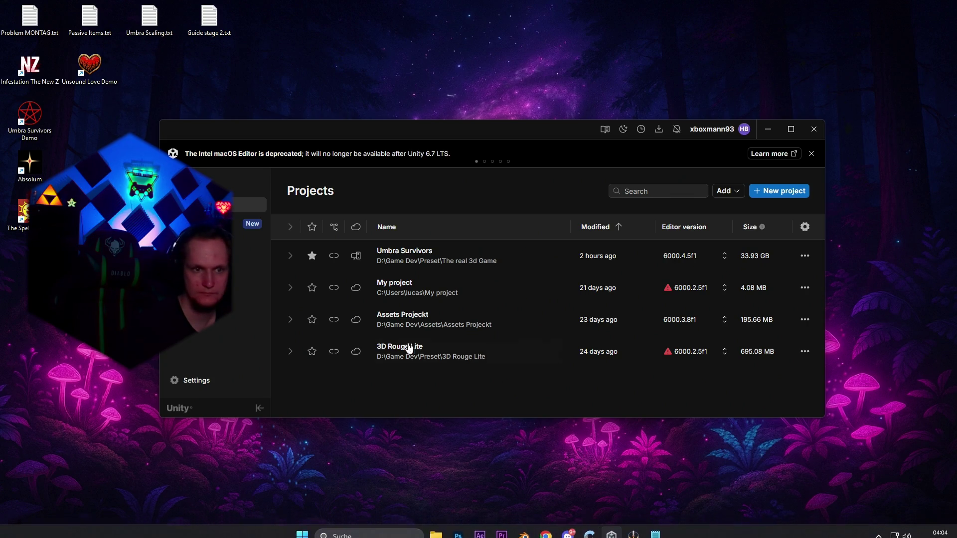
Open the Umbra Survivors project twice more and check Unity Hub's tray menu.
{"action": "left_click", "coordinate": [412, 258]}
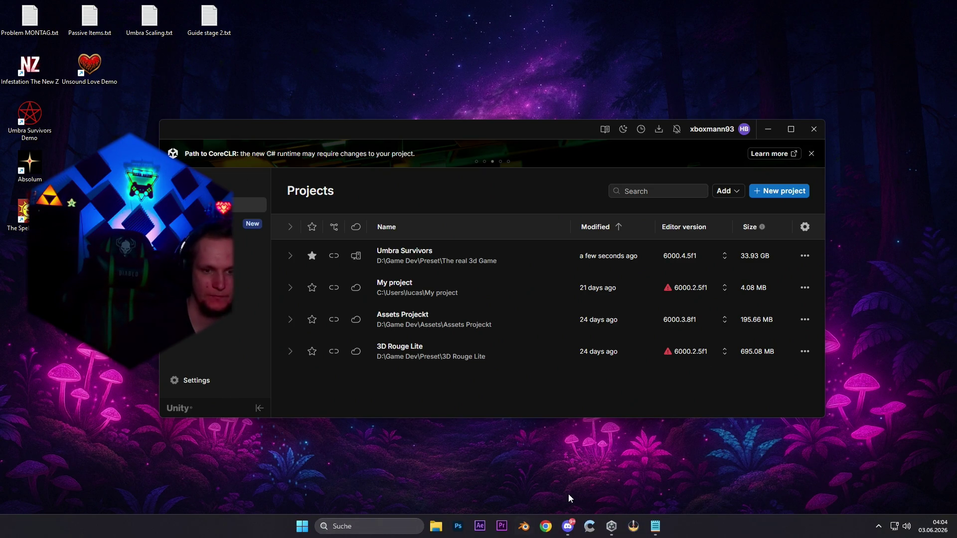
{"action": "left_click", "coordinate": [432, 256]}
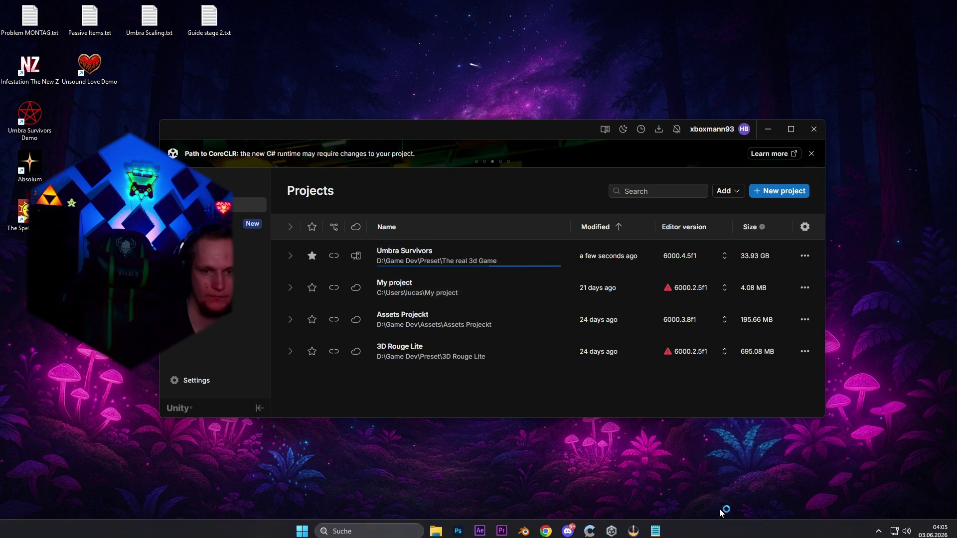
{"action": "left_click", "coordinate": [879, 526]}
{"action": "right_click", "coordinate": [879, 476]}
{"action": "left_click", "coordinate": [738, 455]}
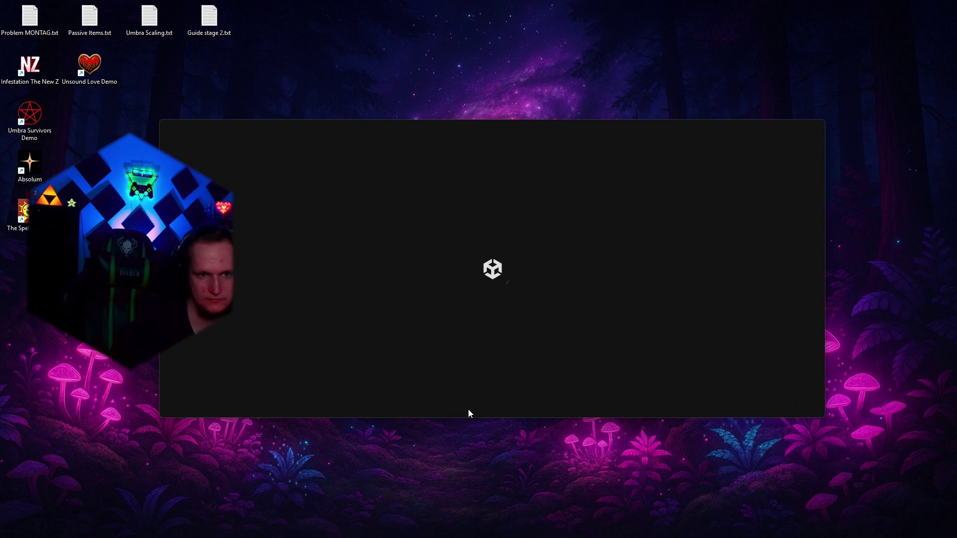
Move the loading window higher, then close the stuck Unity Hub window from the taskbar.
{"action": "mouse_move", "coordinate": [545, 134]}
{"action": "left_mouse_down"}
{"action": "mouse_move", "coordinate": [615, 94]}
{"action": "mouse_move", "coordinate": [550, 88]}
{"action": "left_mouse_up"}
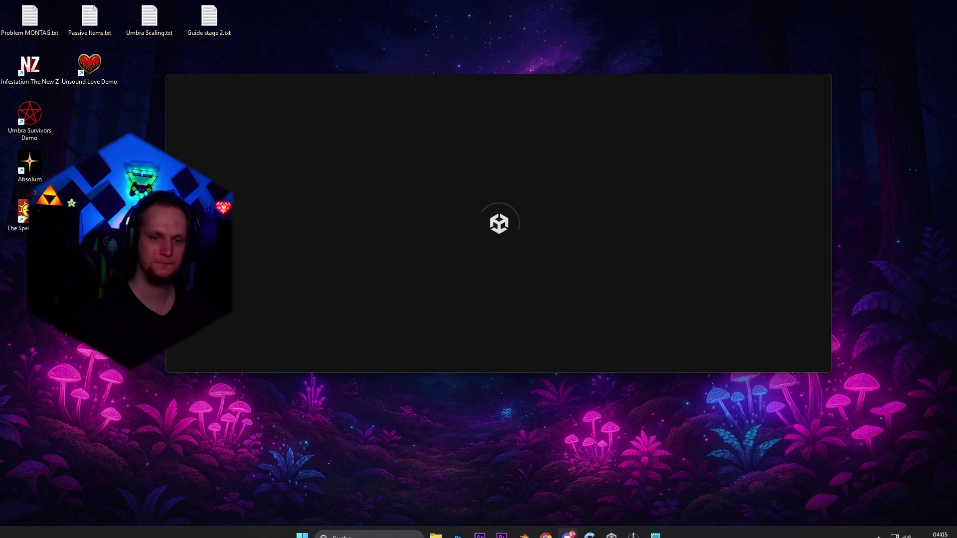
{"action": "left_click", "coordinate": [878, 526]}
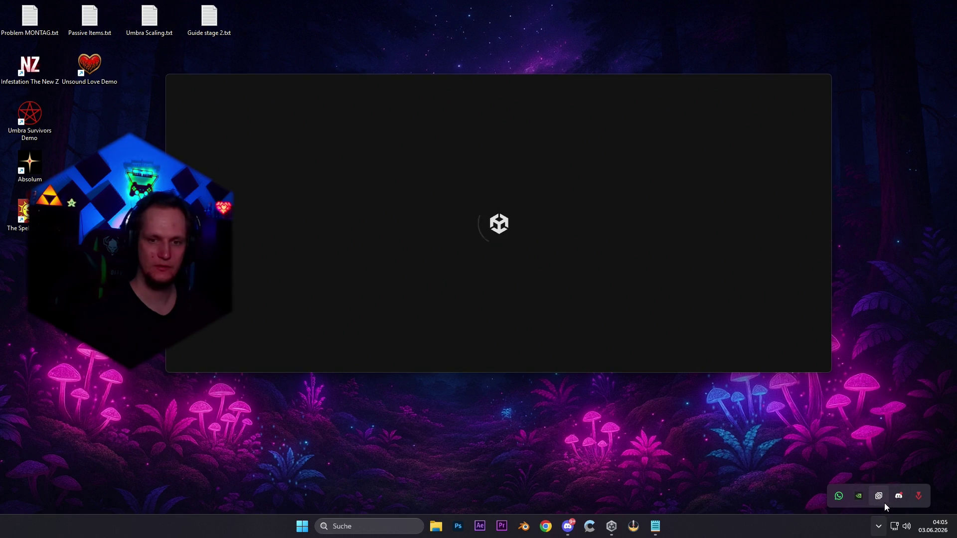
{"action": "right_click", "coordinate": [609, 528]}
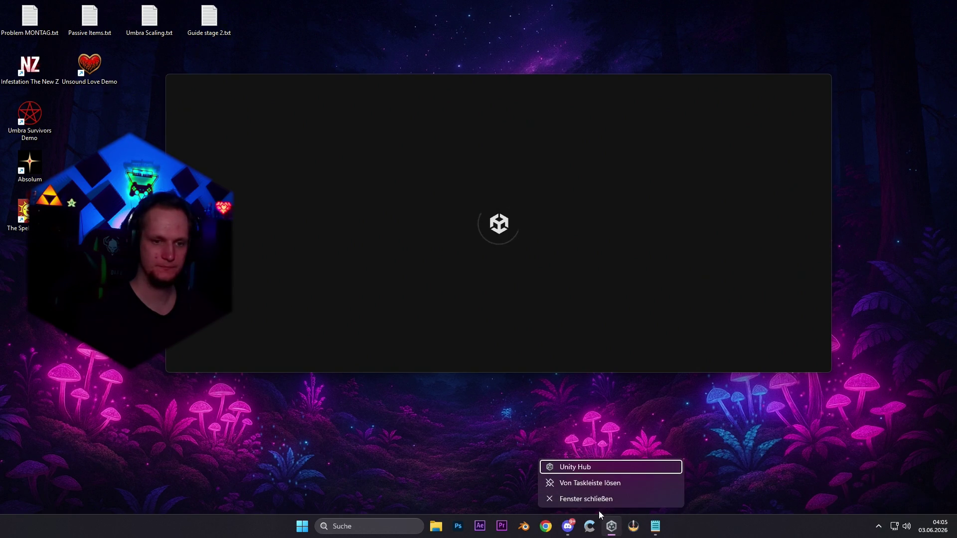
{"action": "left_click", "coordinate": [586, 505]}
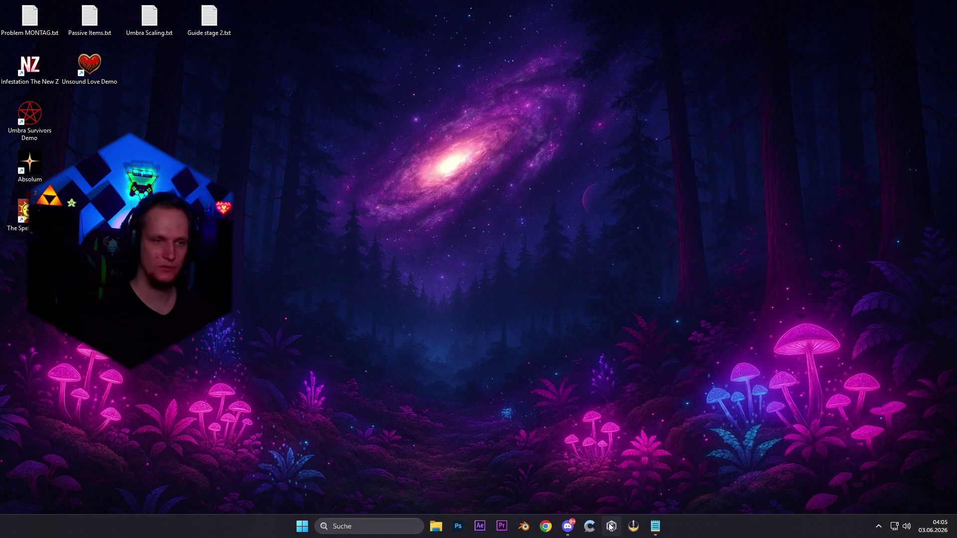